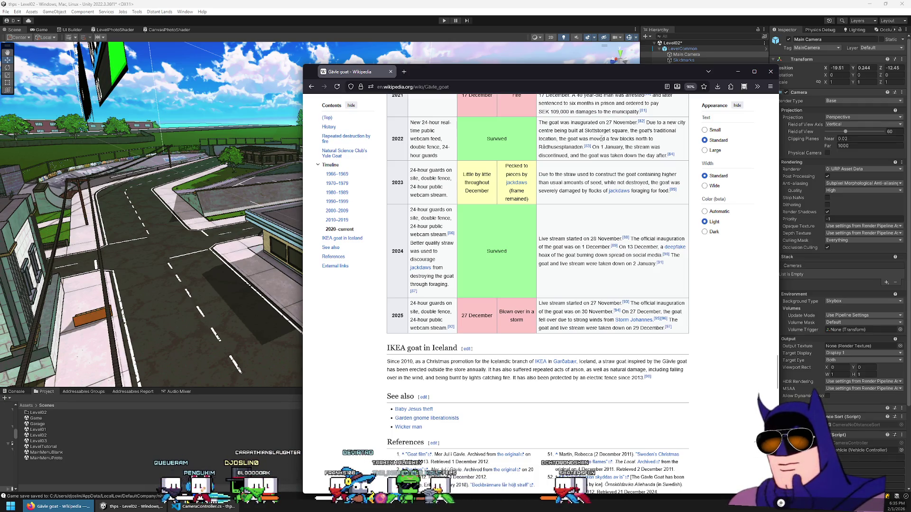
- Read the 2022 and 2023 rows of the web page in Firefox, highlighting a few passages
{"action": "left_click_drag", "start_coordinate": [571, 122], "coordinate": [651, 147]}
{"action": "left_click", "coordinate": [619, 144]}
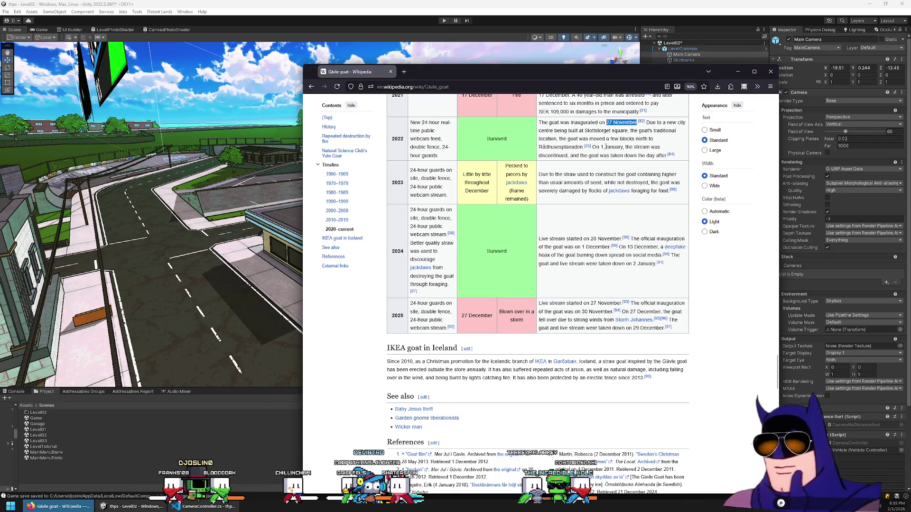
{"action": "left_click_drag", "start_coordinate": [619, 148], "coordinate": [623, 147]}
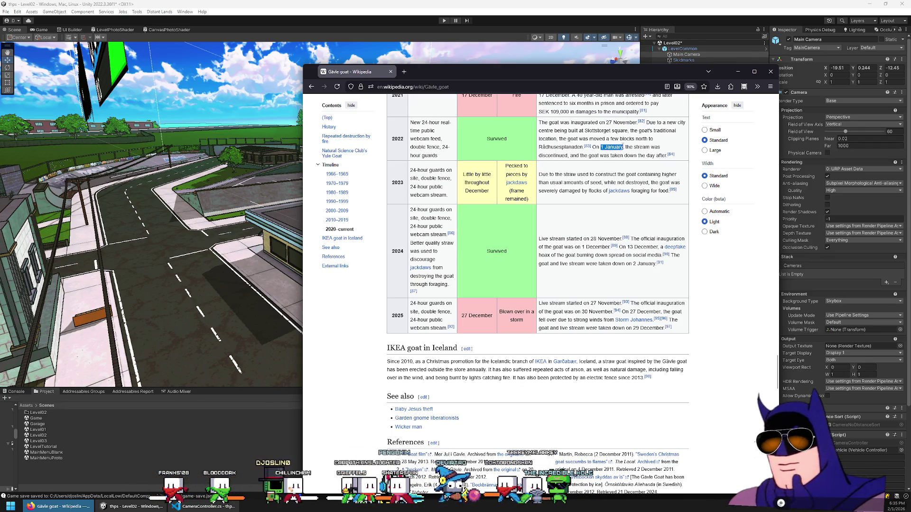
{"action": "scroll", "coordinate": [629, 153], "scroll_direction": "down", "scroll_amount": 1}
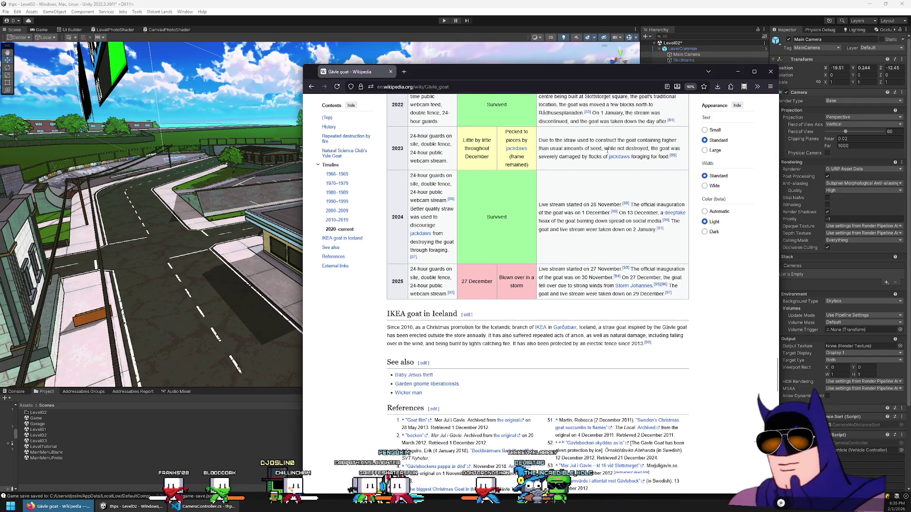
{"action": "double_click", "coordinate": [606, 140]}
{"action": "triple_click", "coordinate": [578, 157]}
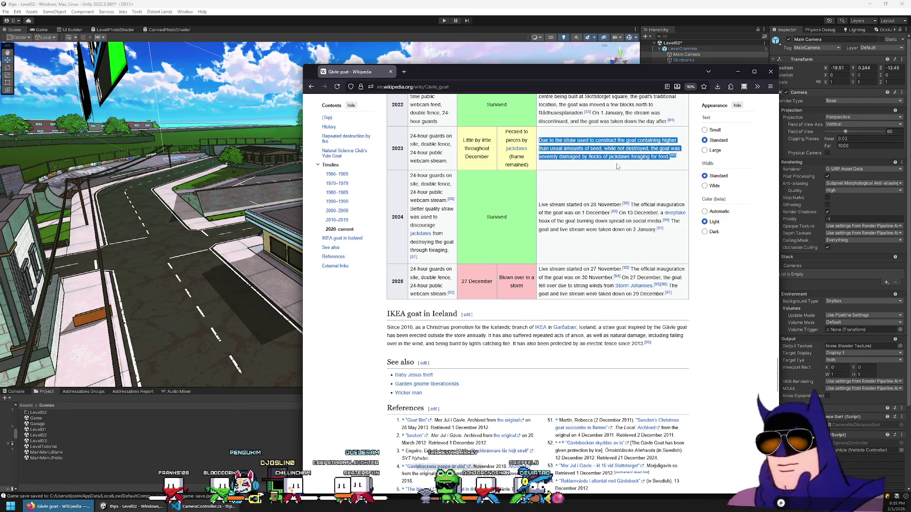
{"action": "left_click", "coordinate": [578, 157]}
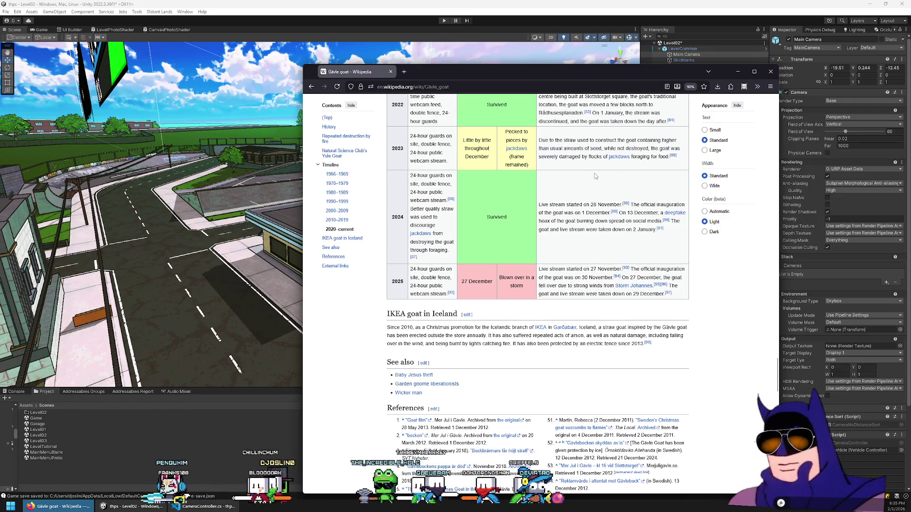
{"action": "scroll", "coordinate": [579, 156], "scroll_direction": "down", "scroll_amount": 1}
{"action": "scroll", "coordinate": [579, 155], "scroll_direction": "down", "scroll_amount": 1}
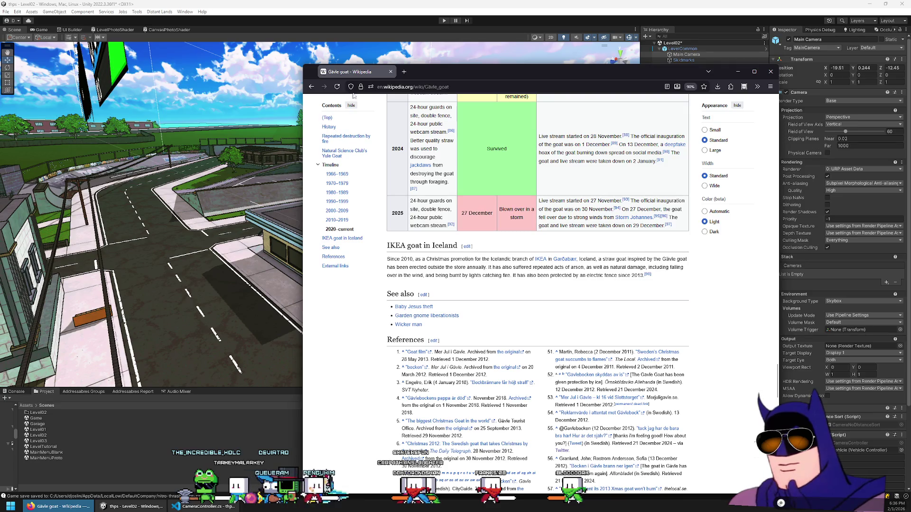
- Minimize Firefox, play Level02, preview the 360 Bank Transfer job, then stop Play mode
{"action": "key", "text": "super+Down"}
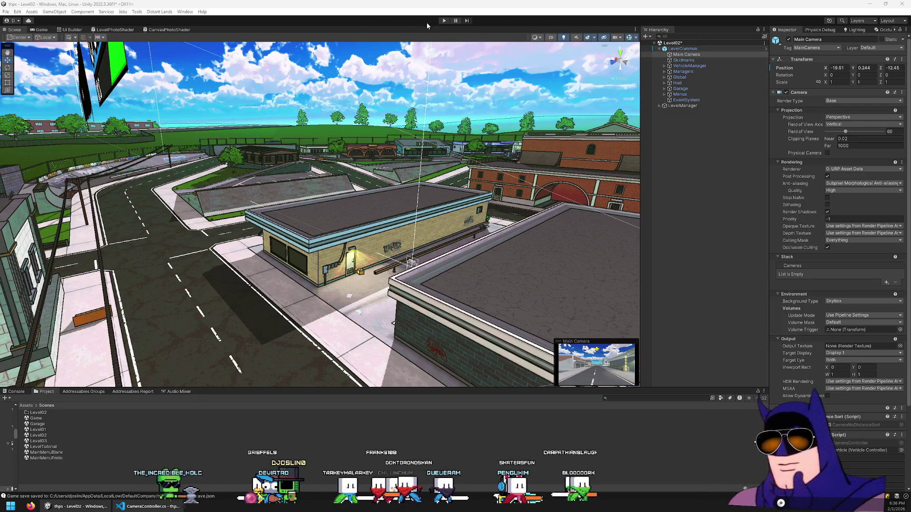
{"action": "left_click", "coordinate": [444, 20]}
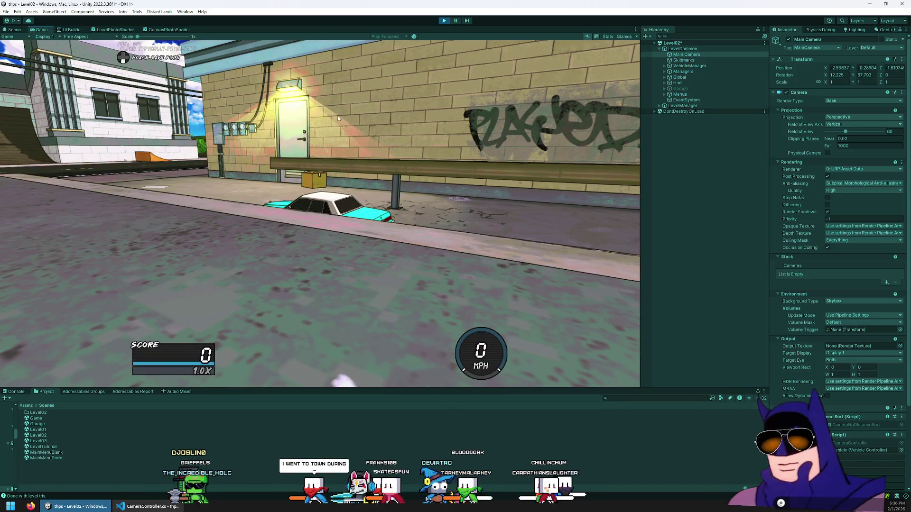
{"action": "key", "text": "Escape"}
{"action": "left_click", "coordinate": [403, 258]}
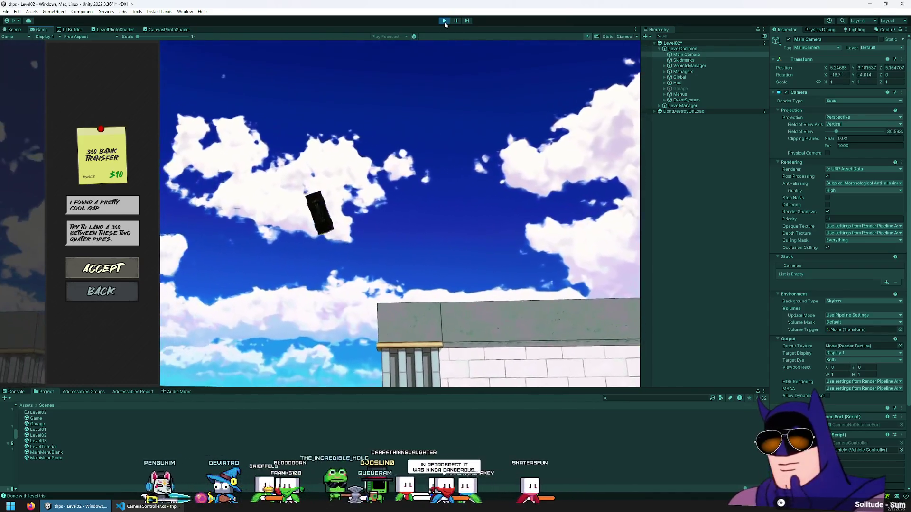
{"action": "left_click", "coordinate": [444, 21]}
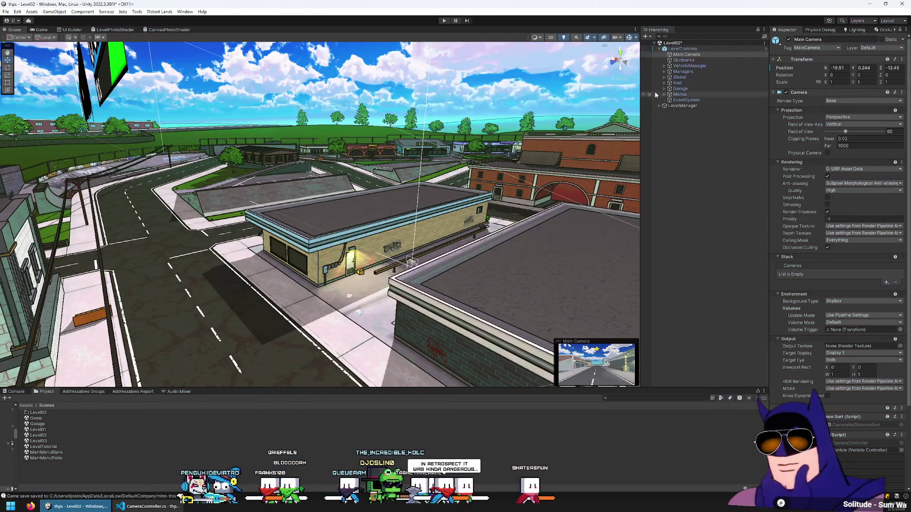
{"action": "key", "text": "alt+Tab"}
- Open game-save.json and delete its three missionsCompletedList entries, then return to Unity
{"action": "key", "text": "ctrl+p"}
{"action": "type", "text": "game-save"}
{"action": "key", "text": "Return"}
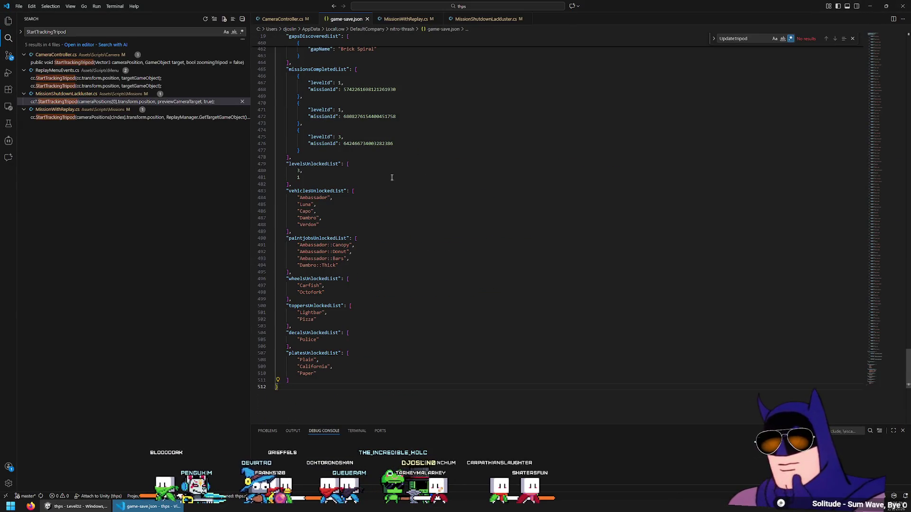
{"action": "scroll", "coordinate": [394, 176], "scroll_direction": "up", "scroll_amount": 10}
{"action": "left_click_drag", "start_coordinate": [389, 283], "coordinate": [354, 363]}
{"action": "key", "text": "Delete"}
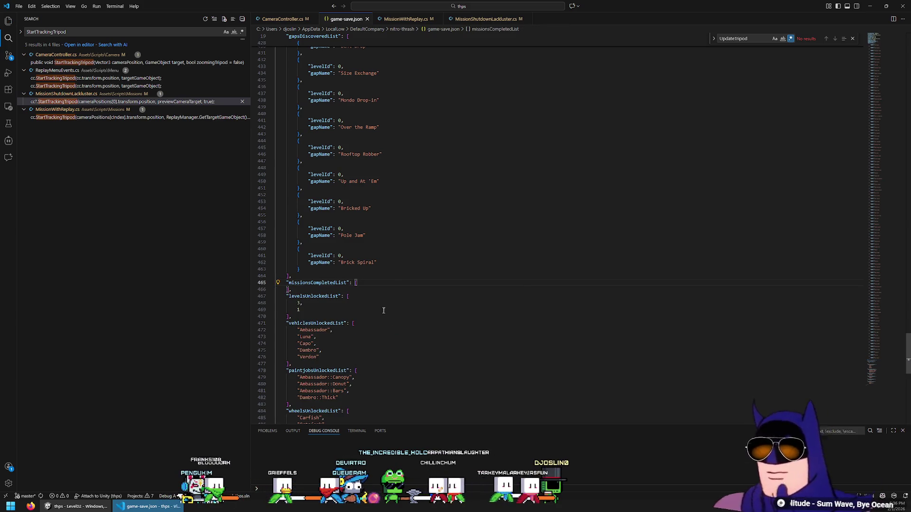
{"action": "key", "text": "alt+Tab"}
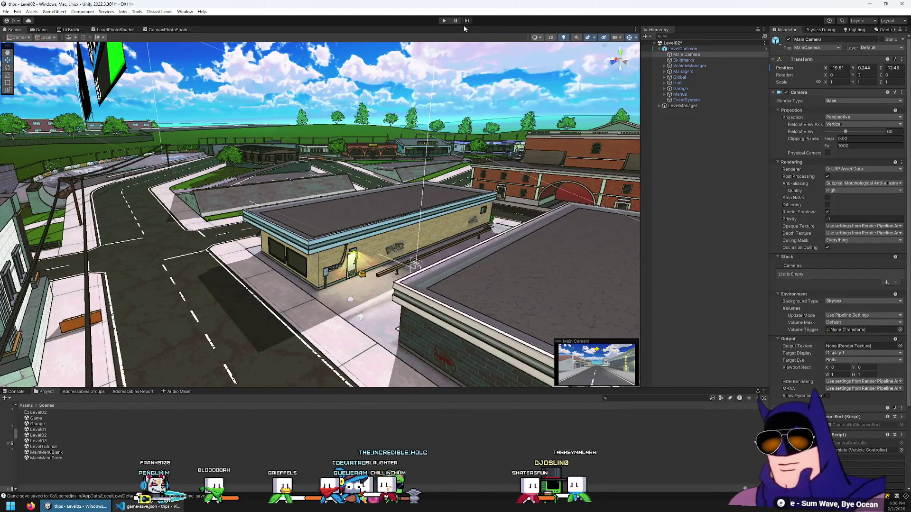
{"action": "left_click", "coordinate": [443, 21]}
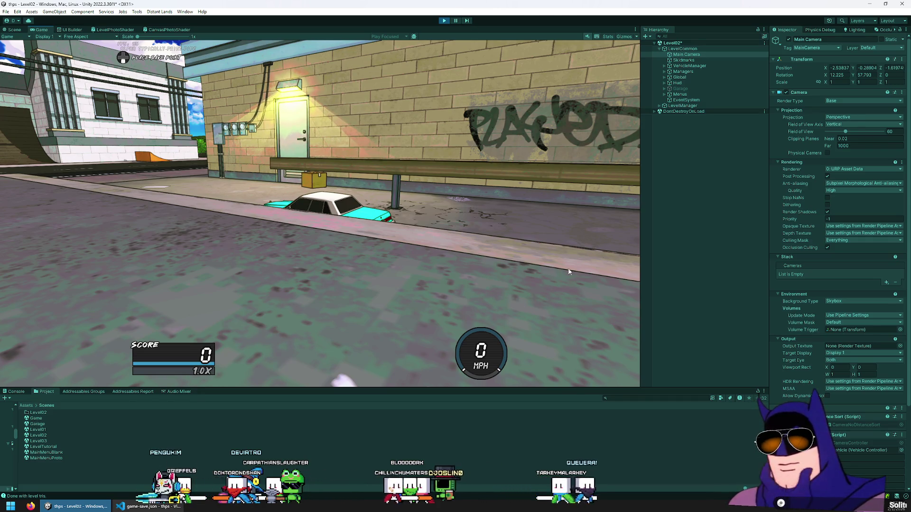
{"action": "key", "text": "Escape"}
{"action": "left_click", "coordinate": [291, 162]}
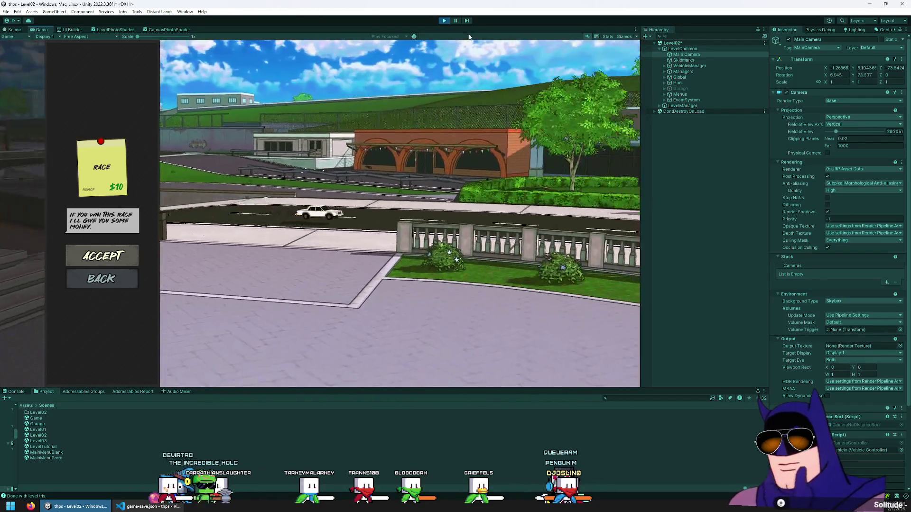
{"action": "left_click", "coordinate": [444, 21]}
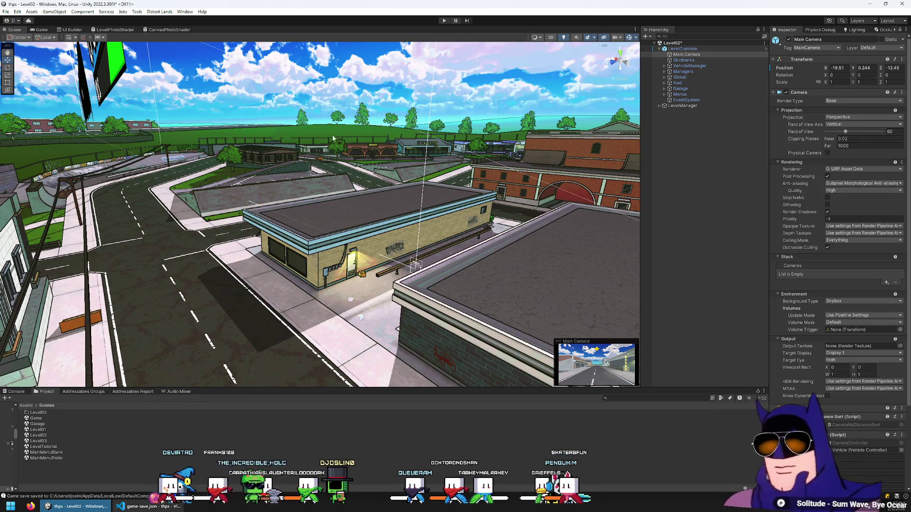
{"action": "key", "text": "alt+Tab"}
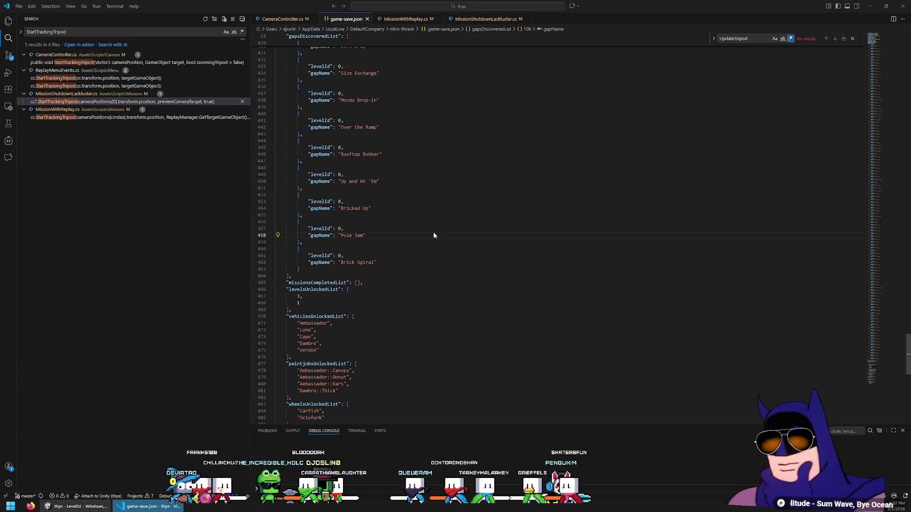
{"action": "key", "text": "ctrl+o"}
{"action": "left_click", "coordinate": [463, 101]}
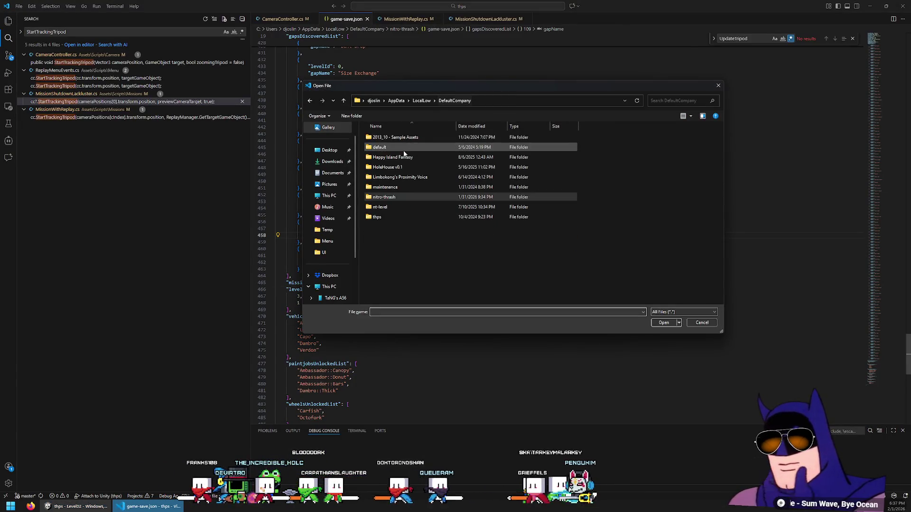
{"action": "right_click", "coordinate": [400, 197]}
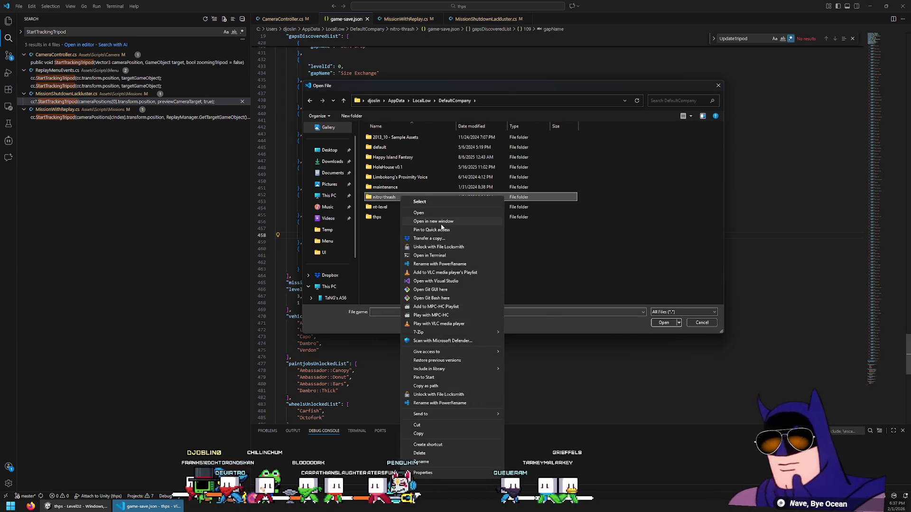
{"action": "left_click", "coordinate": [798, 138]}
{"action": "left_click", "coordinate": [717, 86]}
{"action": "left_click", "coordinate": [76, 507]}
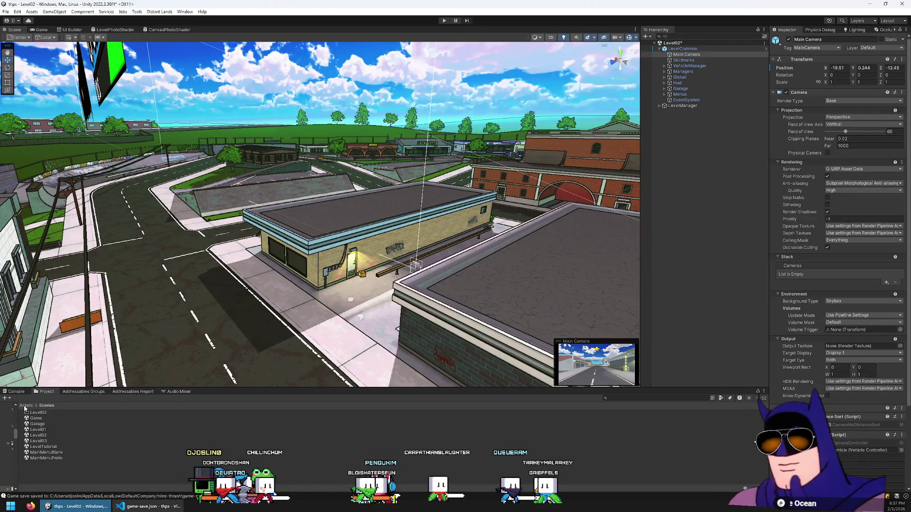
- Browse the Project window to Assets/Resources/basic-replays/Level02
{"action": "left_click", "coordinate": [25, 406]}
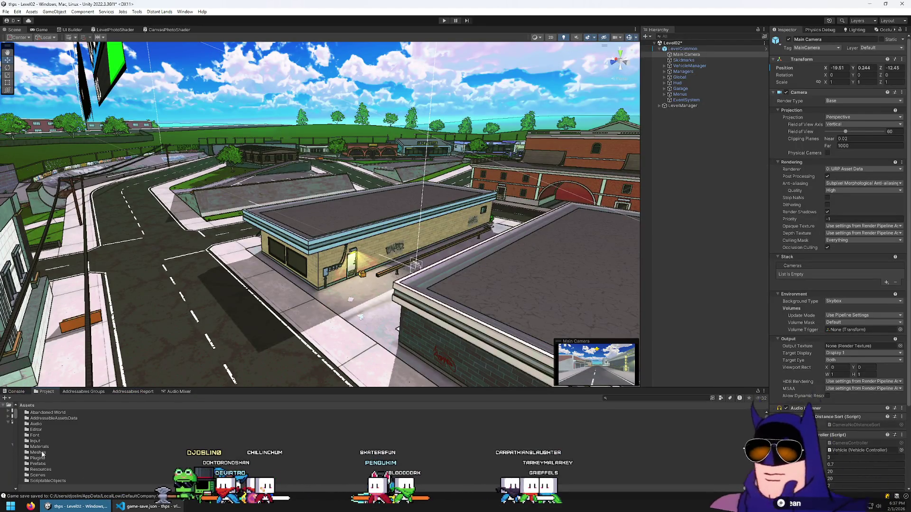
{"action": "double_click", "coordinate": [41, 470]}
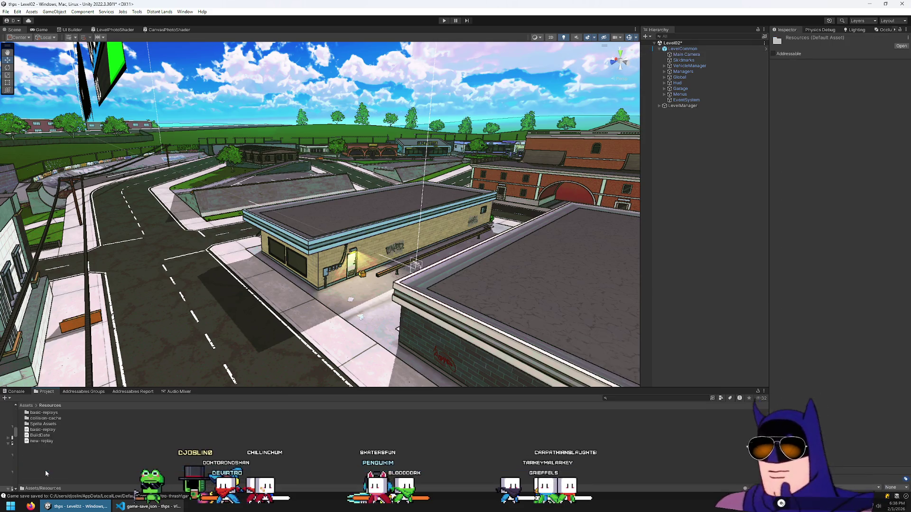
{"action": "double_click", "coordinate": [45, 412]}
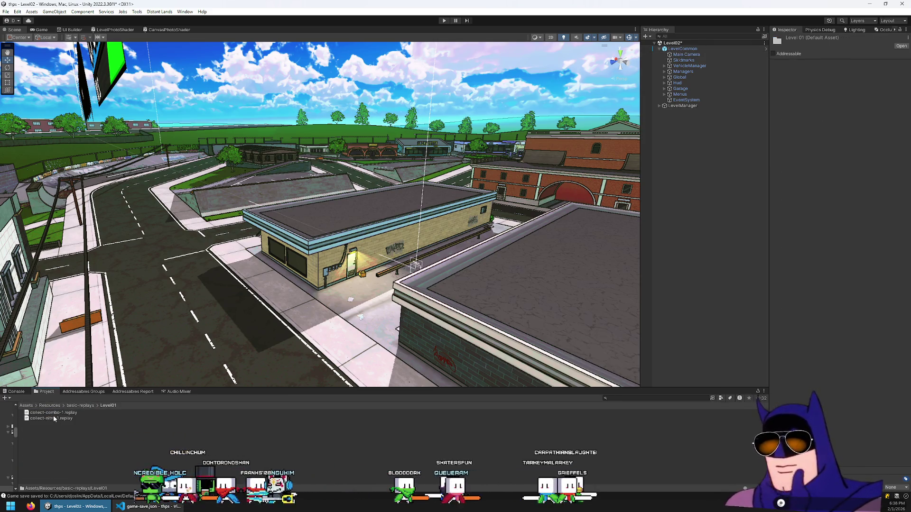
{"action": "left_click", "coordinate": [46, 414]}
{"action": "double_click", "coordinate": [56, 419]}
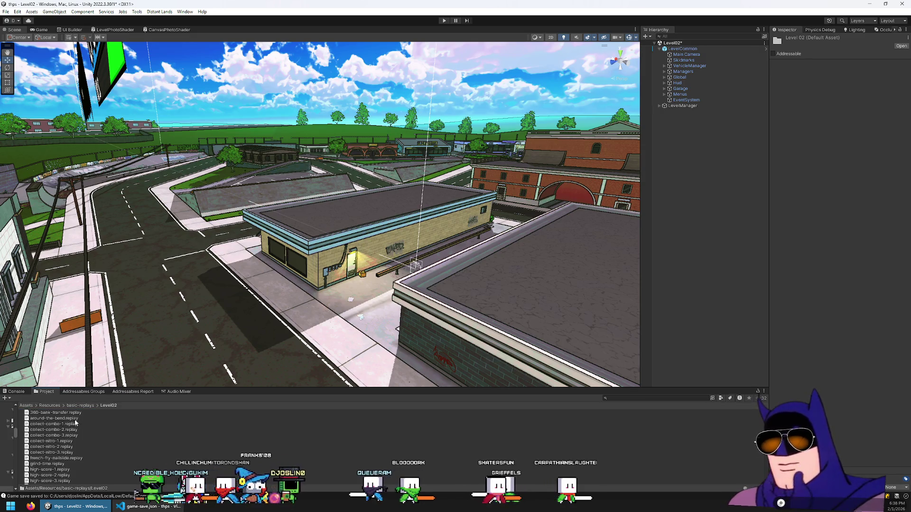
{"action": "left_click_drag", "start_coordinate": [186, 388], "coordinate": [186, 331]}
{"action": "scroll", "coordinate": [127, 433], "scroll_direction": "down", "scroll_amount": 1}
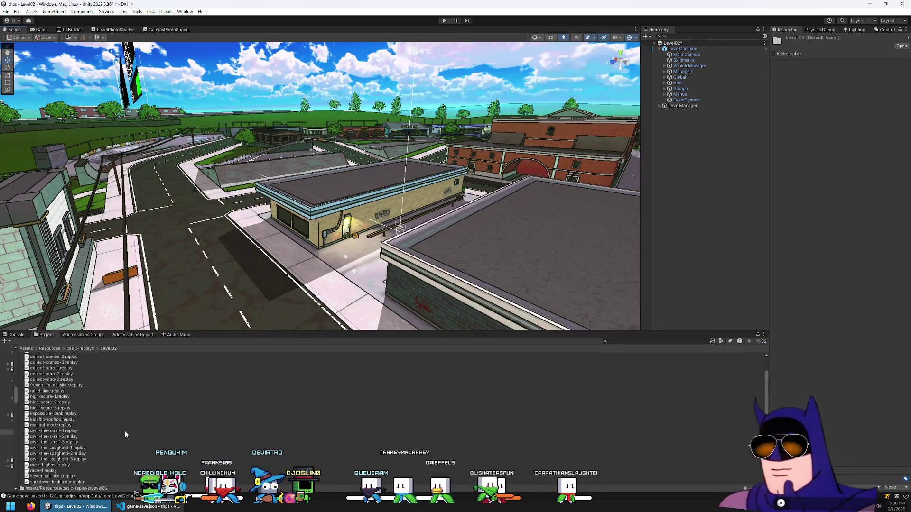
- Reveal race-1.replay in the system file explorer
{"action": "left_click", "coordinate": [52, 472]}
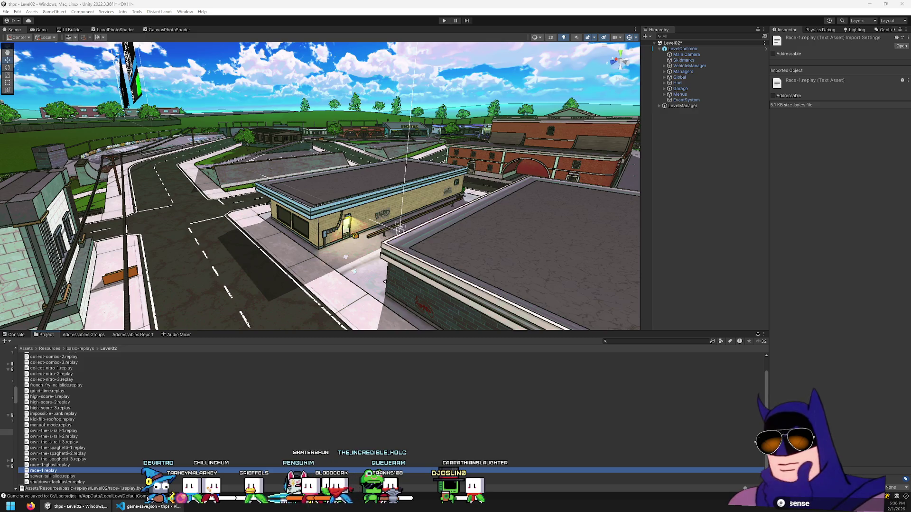
{"action": "right_click", "coordinate": [49, 471]}
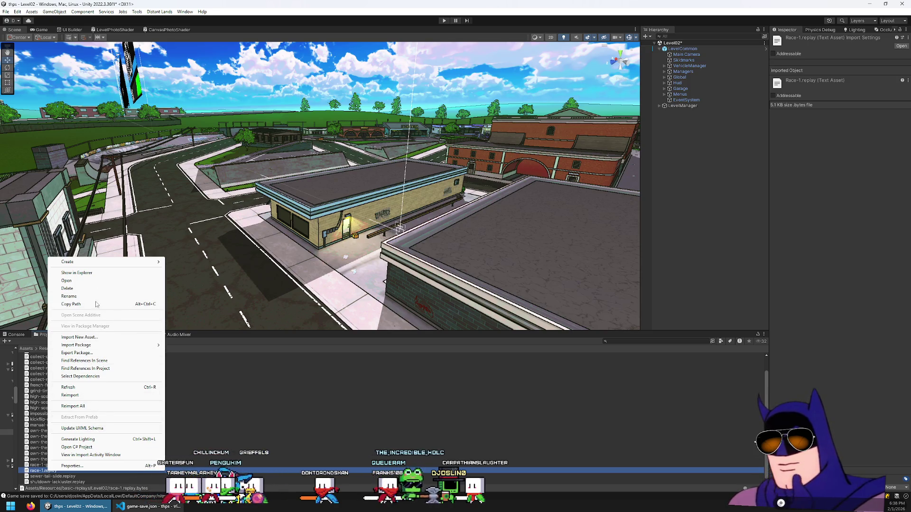
{"action": "left_click", "coordinate": [100, 274]}
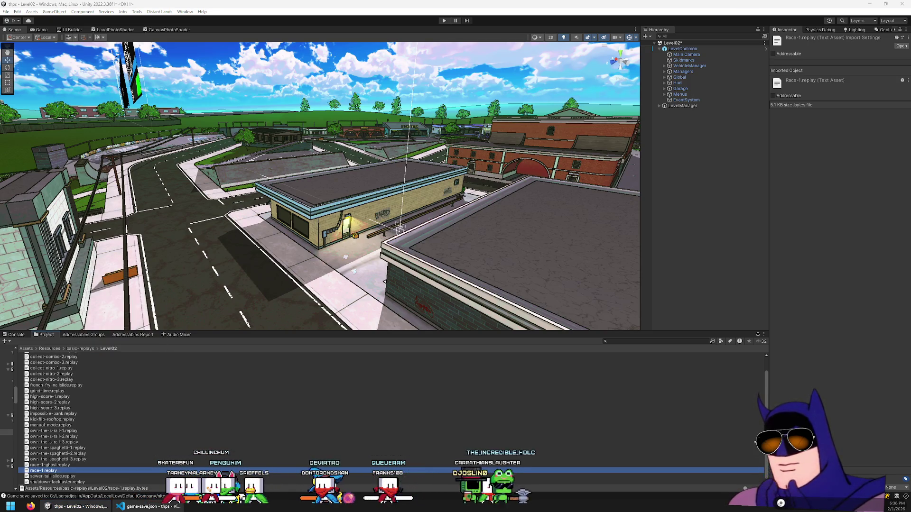
- Run Level02 and switch to replay mode, finding the saved replay list empty
{"action": "left_click", "coordinate": [445, 20]}
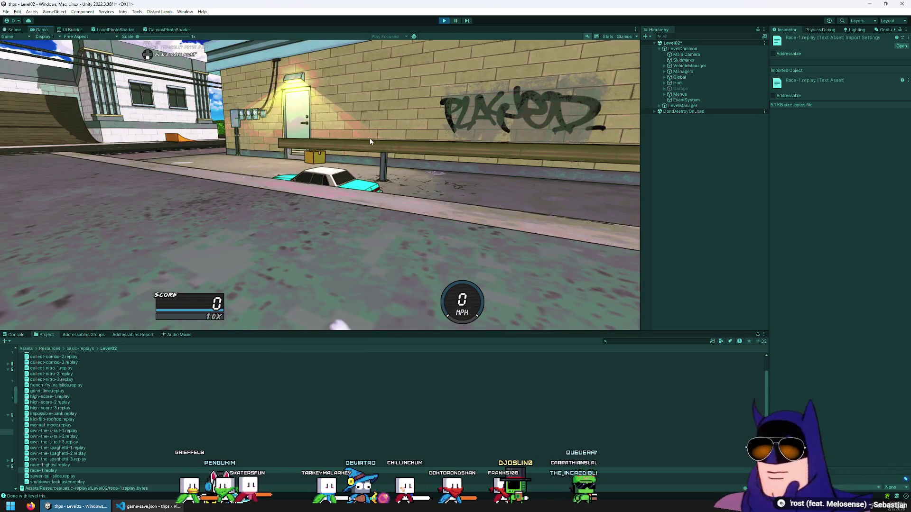
{"action": "key", "text": "Escape"}
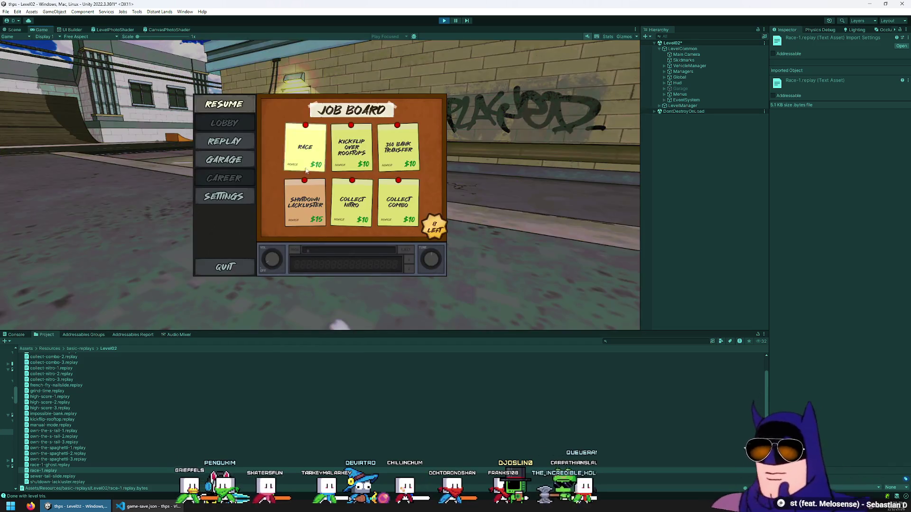
{"action": "left_click", "coordinate": [224, 142]}
{"action": "left_click", "coordinate": [328, 195]}
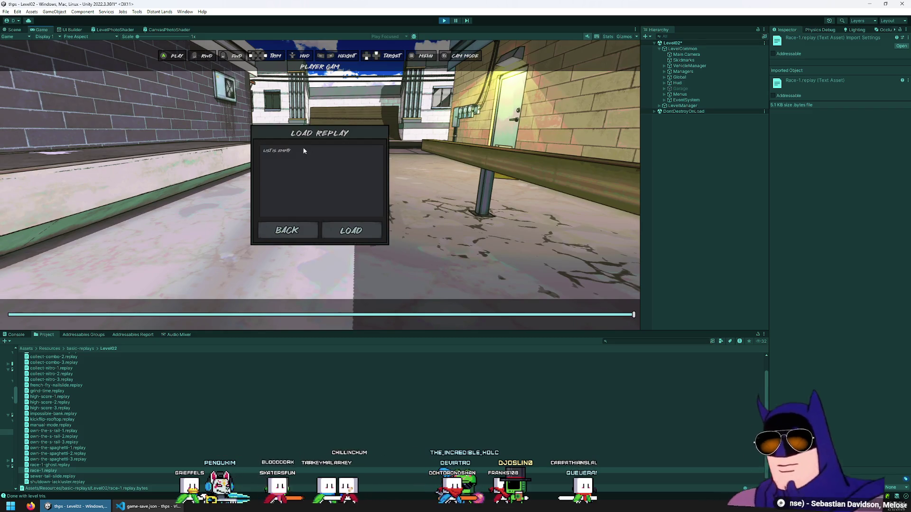
{"action": "left_click", "coordinate": [352, 231]}
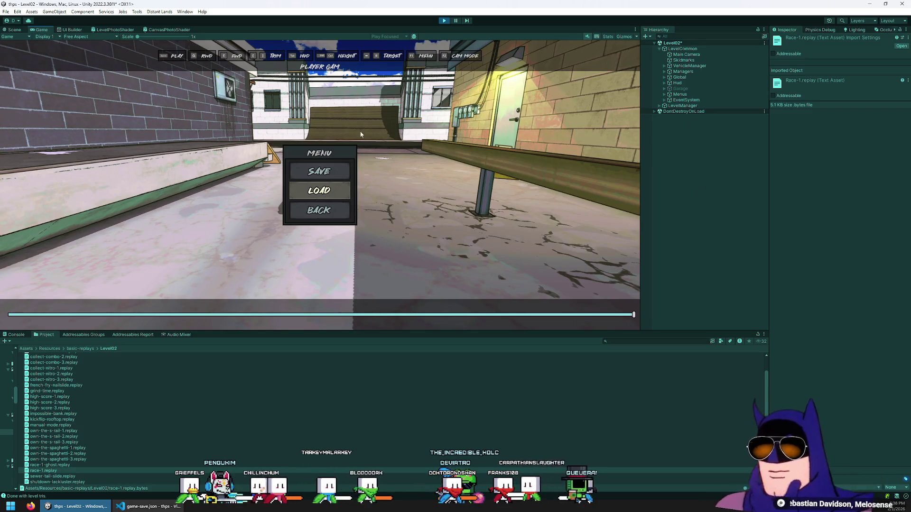
{"action": "key", "text": "F1"}
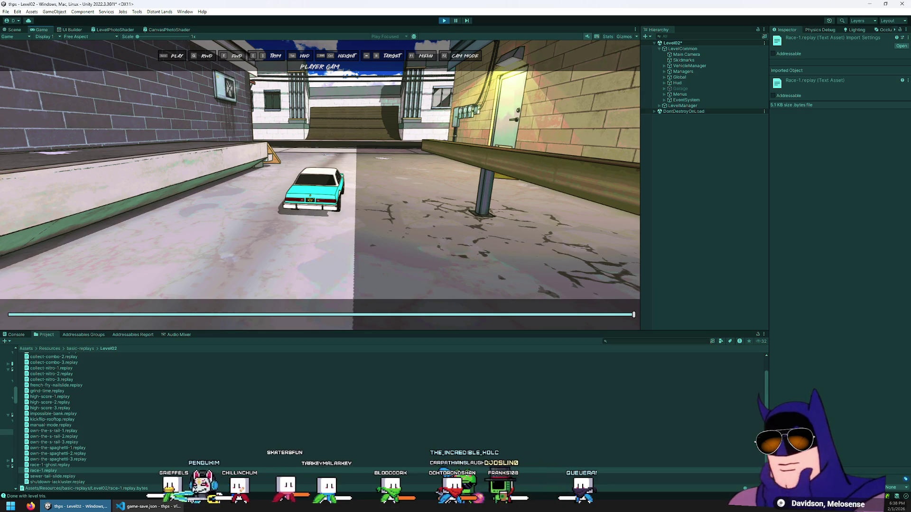
- Save a replay of the run under the default date name
{"action": "key", "text": "Escape"}
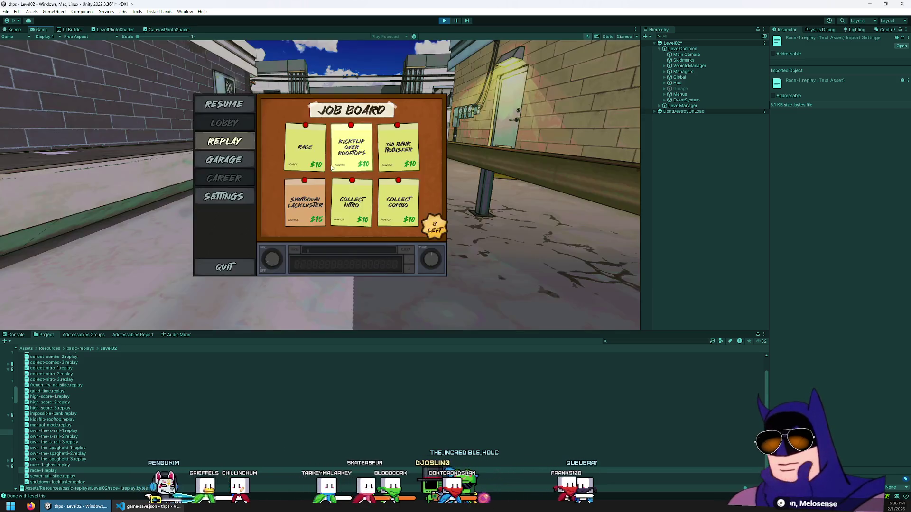
{"action": "key", "text": "Escape"}
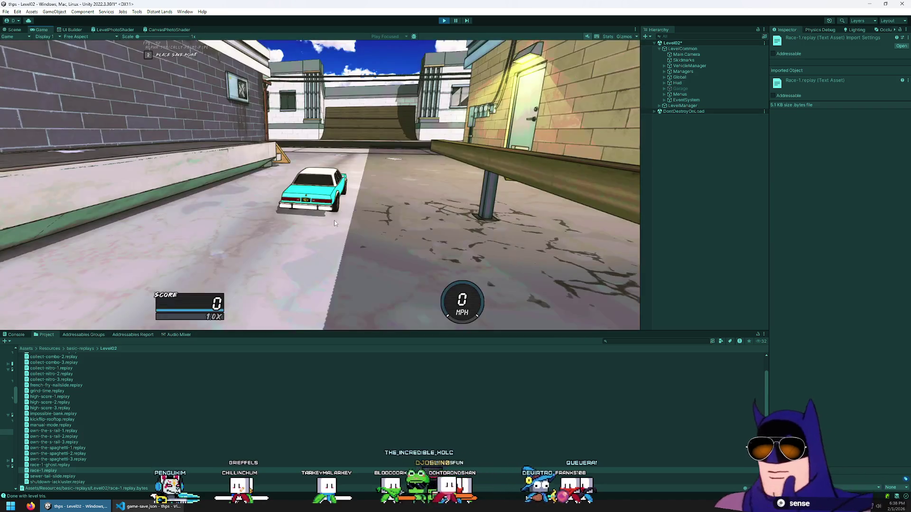
{"action": "key", "text": "Escape"}
{"action": "left_click", "coordinate": [245, 143]}
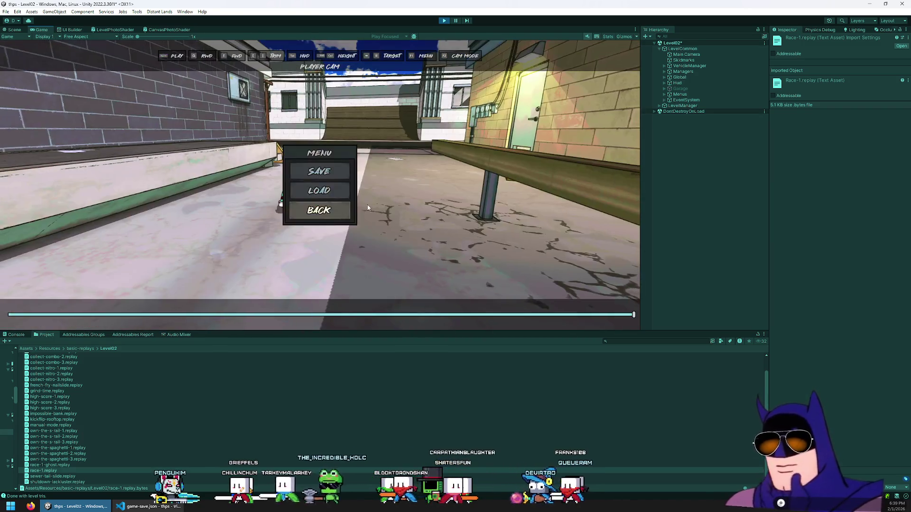
{"action": "left_click", "coordinate": [316, 176]}
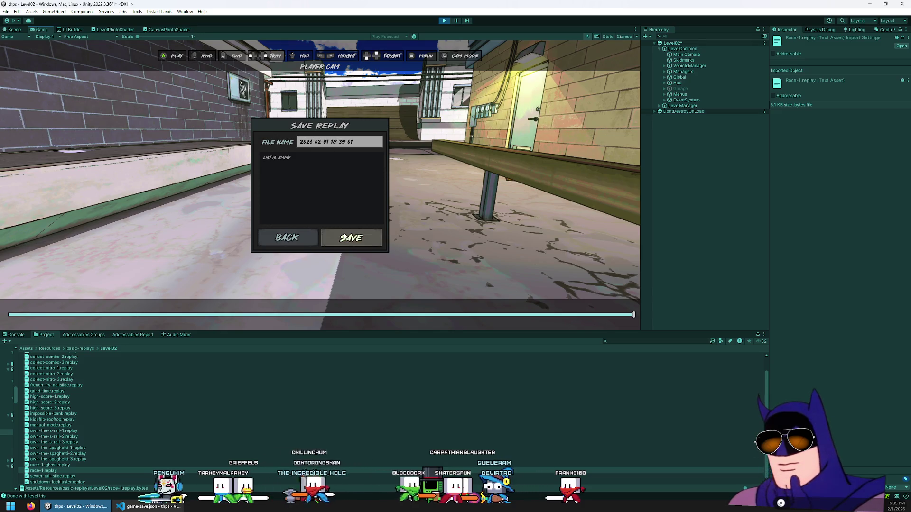
{"action": "left_click", "coordinate": [351, 237]}
{"action": "left_click", "coordinate": [325, 186]}
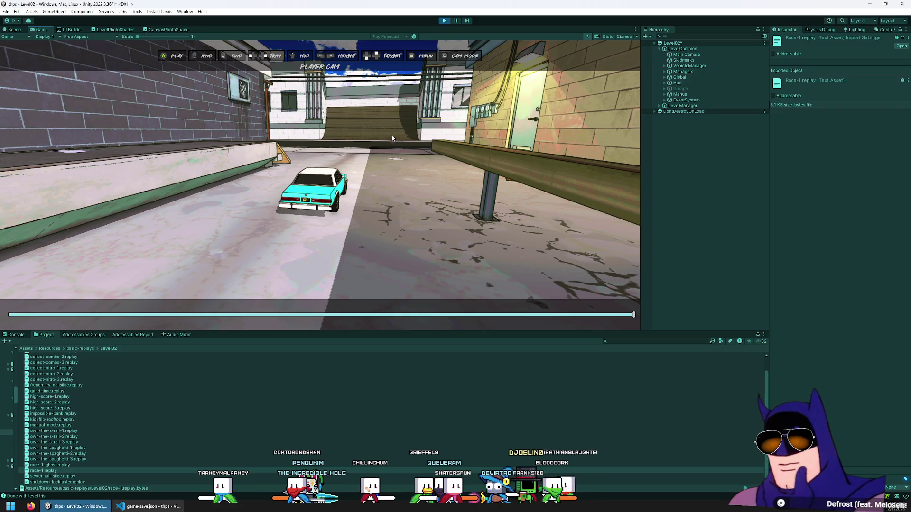
- Save the current replay again and load the RACE-1 replay for playback
{"action": "key", "text": "F1"}
{"action": "left_click", "coordinate": [316, 193]}
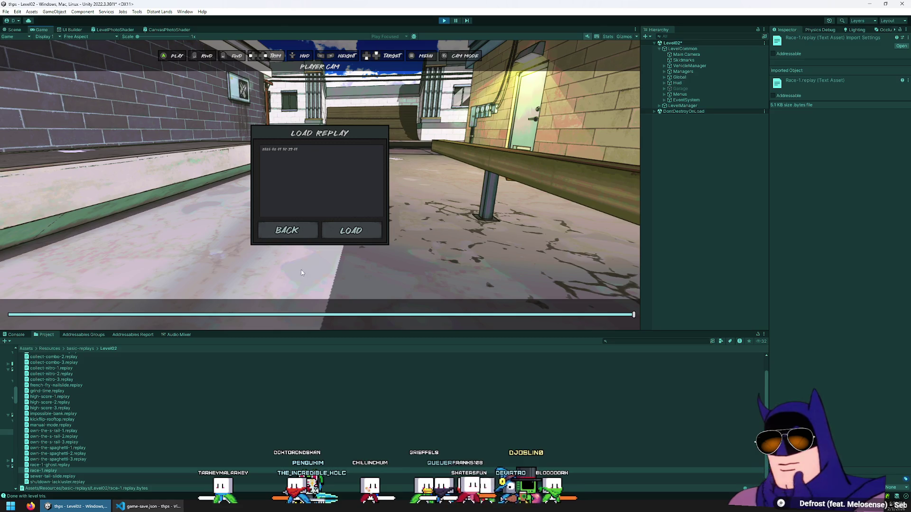
{"action": "left_click", "coordinate": [300, 231]}
{"action": "left_click", "coordinate": [317, 174]}
{"action": "left_click", "coordinate": [349, 240]}
{"action": "left_click", "coordinate": [320, 187]}
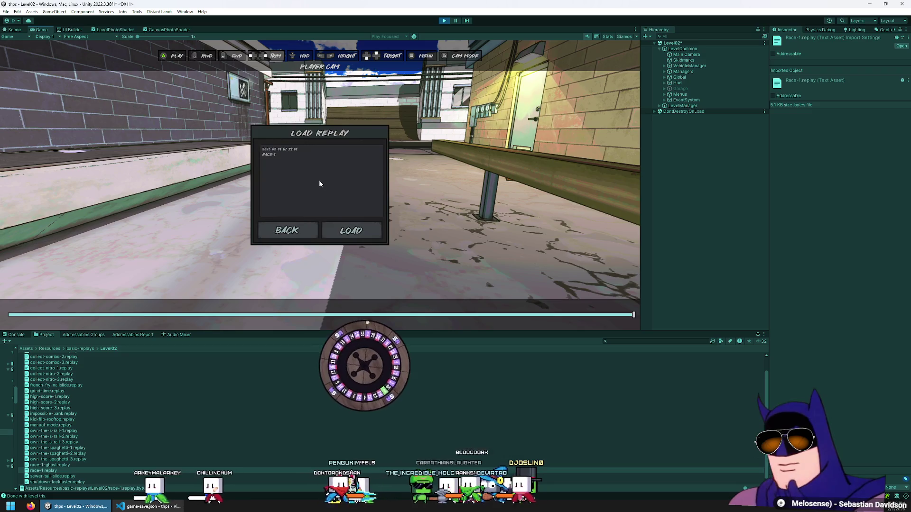
{"action": "left_click", "coordinate": [351, 231]}
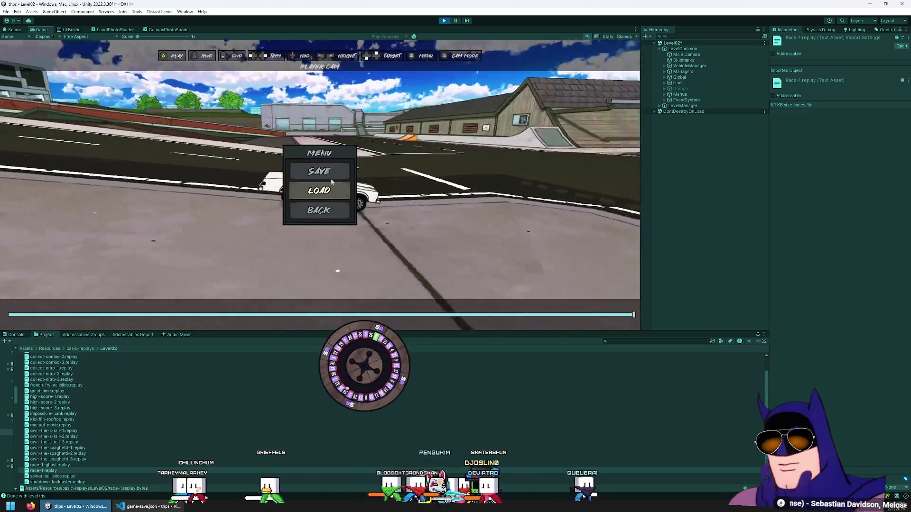
{"action": "key", "text": "Escape"}
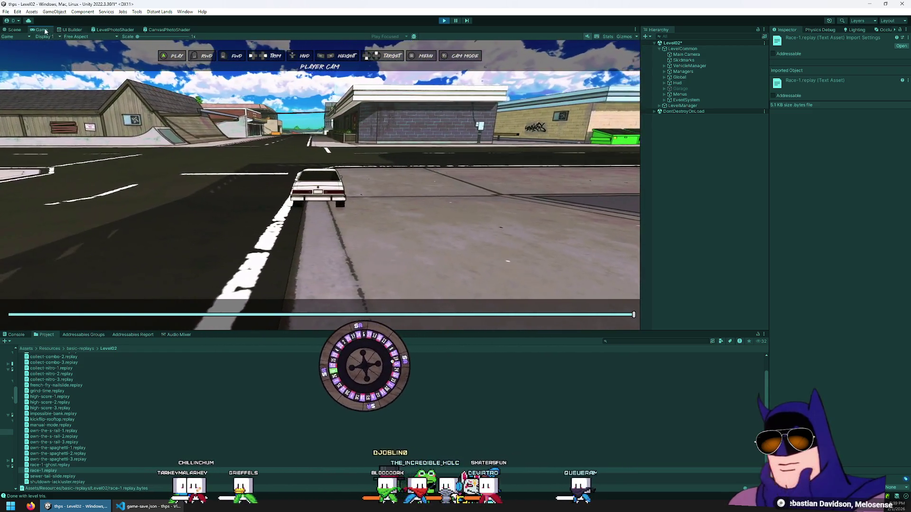
- Maximize the Game view and scrub the RACE-1 playback with rewind, play and fast-forward
{"action": "key", "text": "shift+space"}
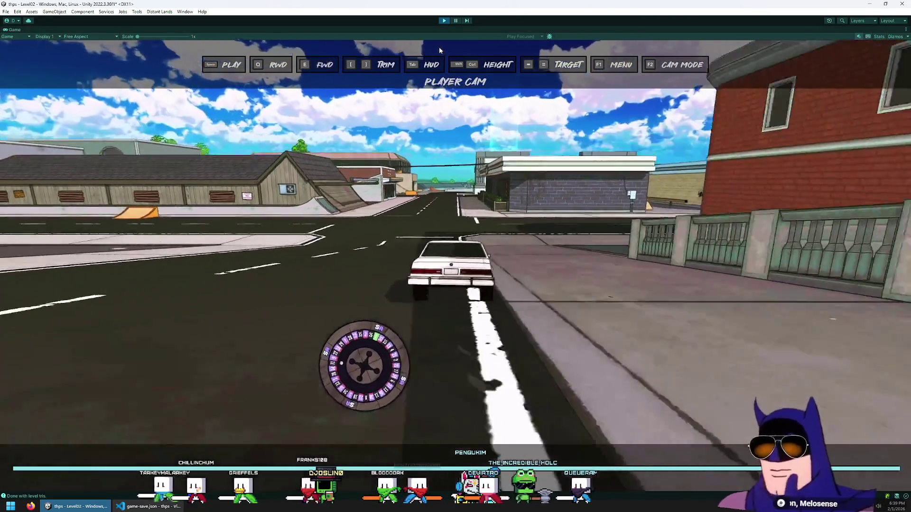
{"action": "key", "text": "q"}
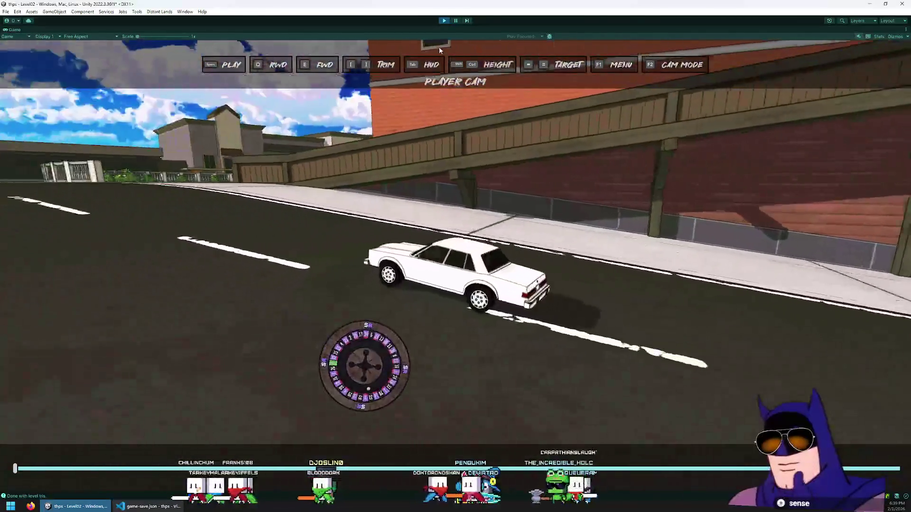
{"action": "key", "text": "q"}
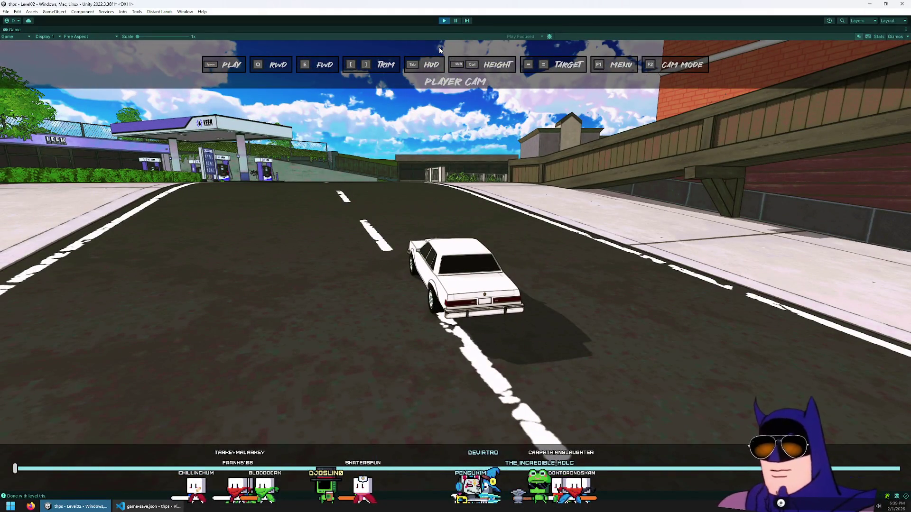
{"action": "key", "text": "space"}
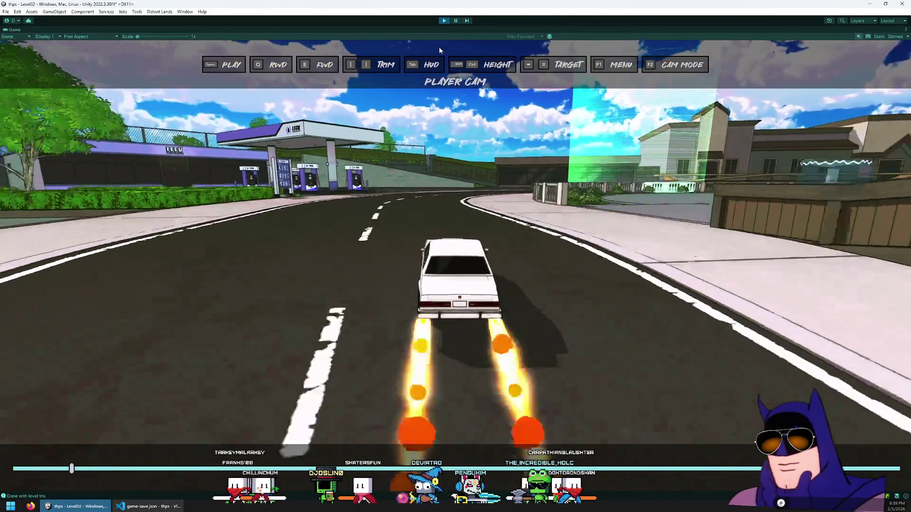
{"action": "key", "text": "q"}
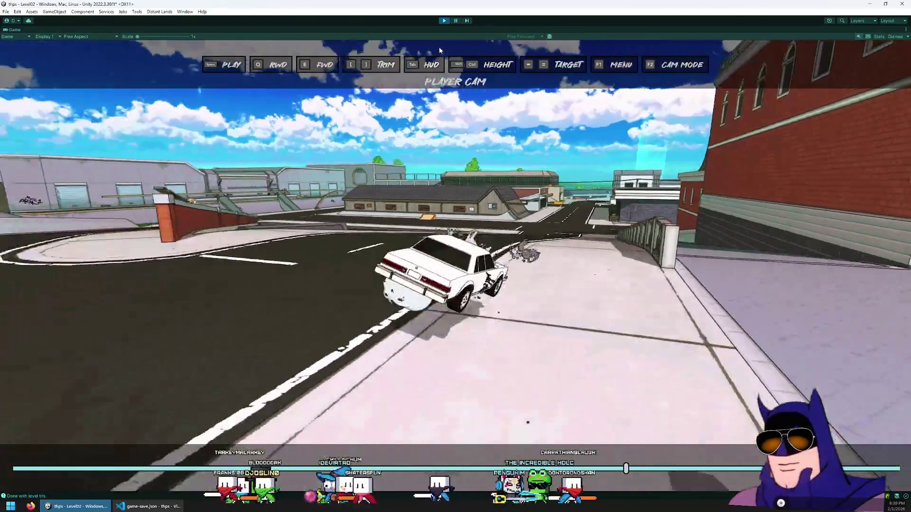
{"action": "key", "text": "q"}
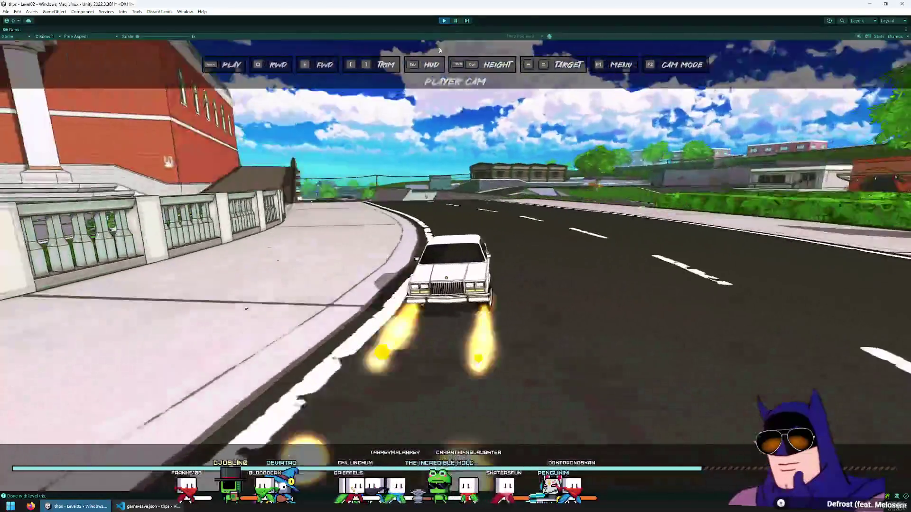
{"action": "key", "text": "e"}
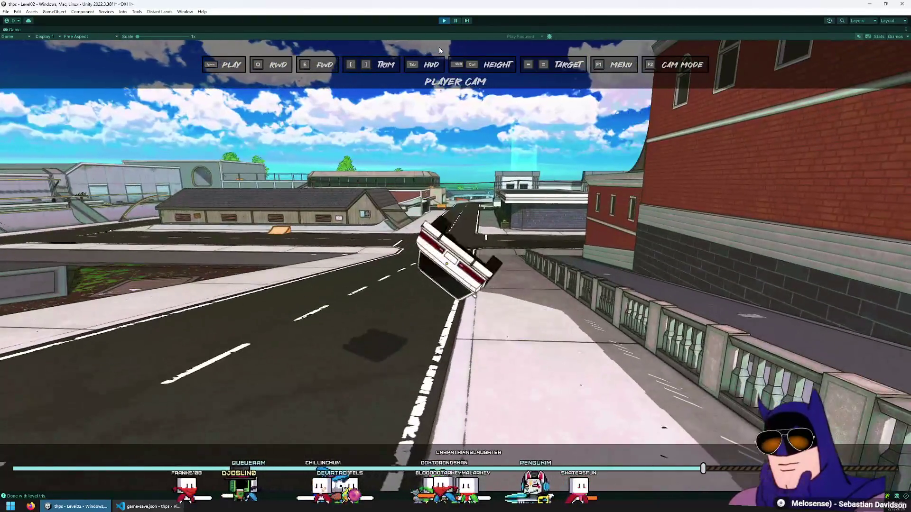
- Save the current replay as RACE-2 and exit Play mode
{"action": "key", "text": "F1"}
{"action": "left_click", "coordinate": [472, 233]}
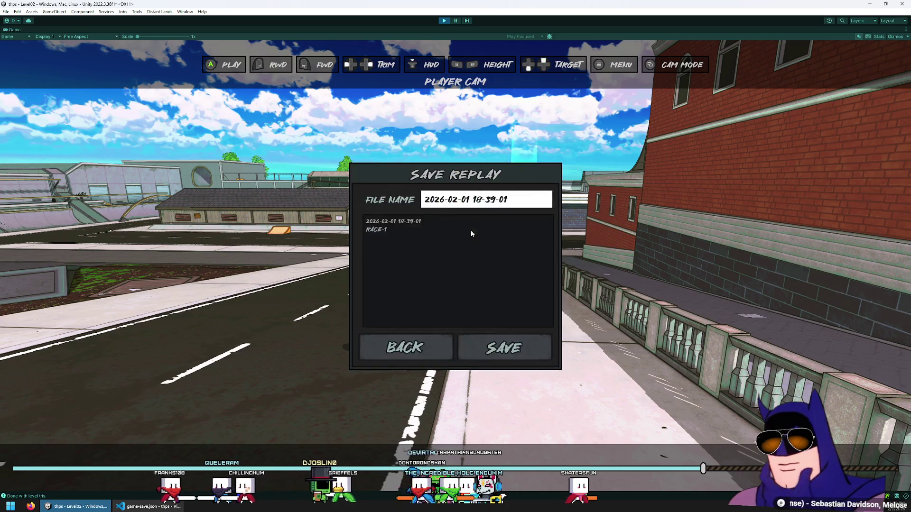
{"action": "key", "text": "ctrl+a"}
{"action": "type", "text": "RACE"}
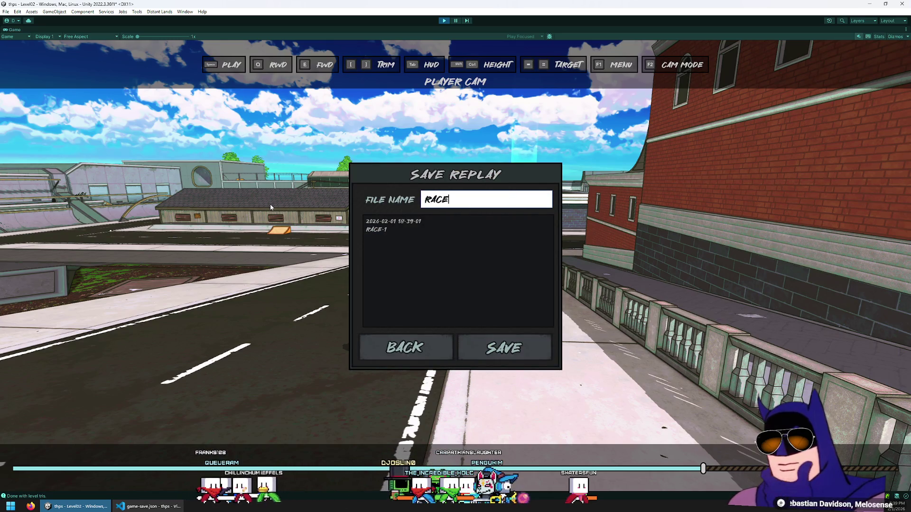
{"action": "left_click", "coordinate": [516, 342]}
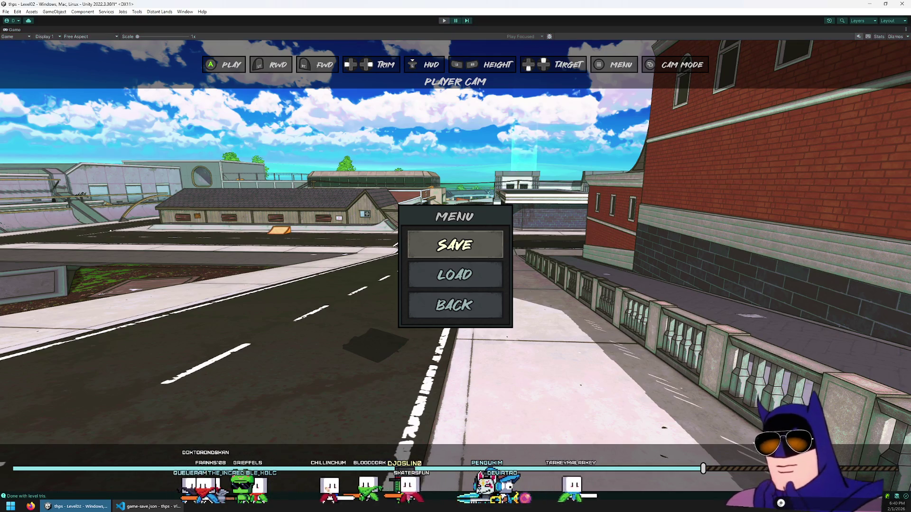
{"action": "key", "text": "ctrl+p"}
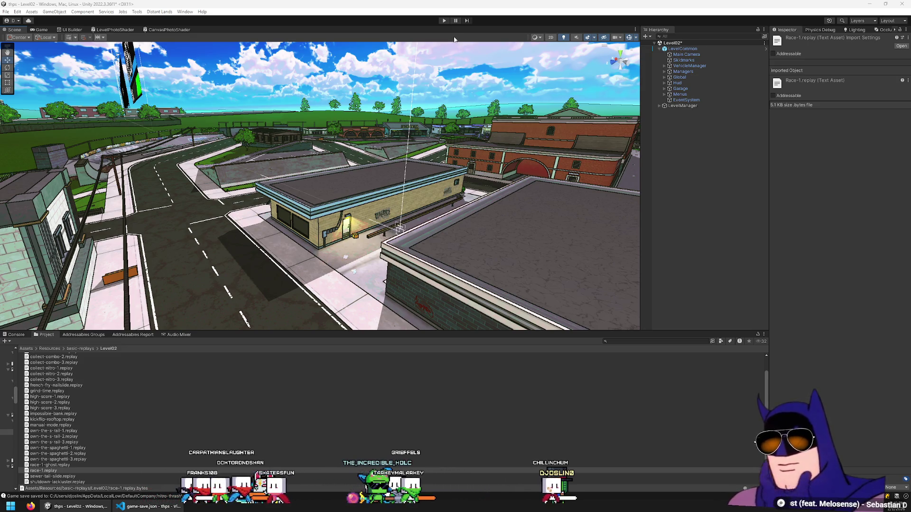
{"action": "left_click", "coordinate": [445, 21]}
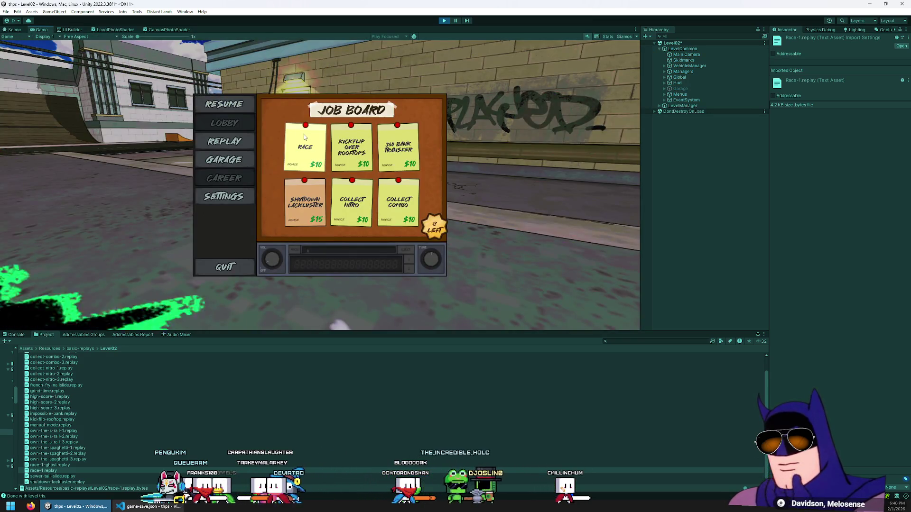
{"action": "left_click", "coordinate": [305, 142]}
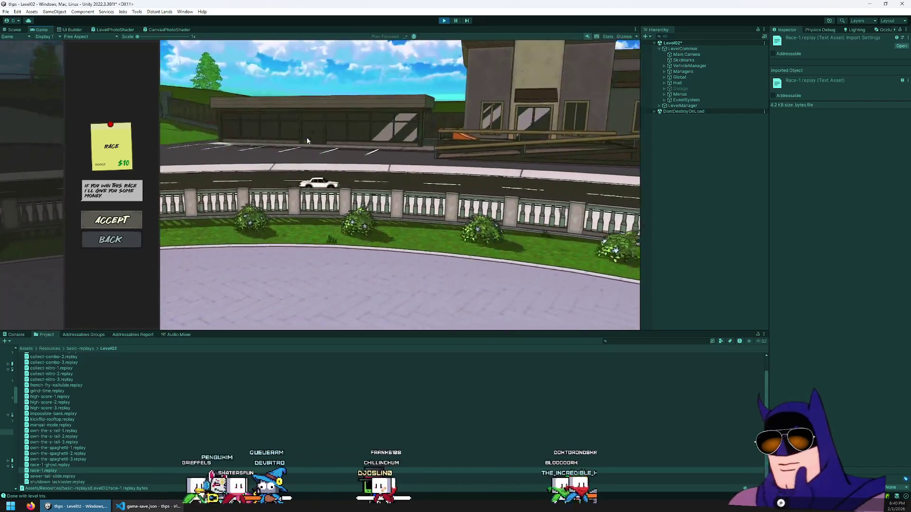
{"action": "double_click", "coordinate": [36, 29]}
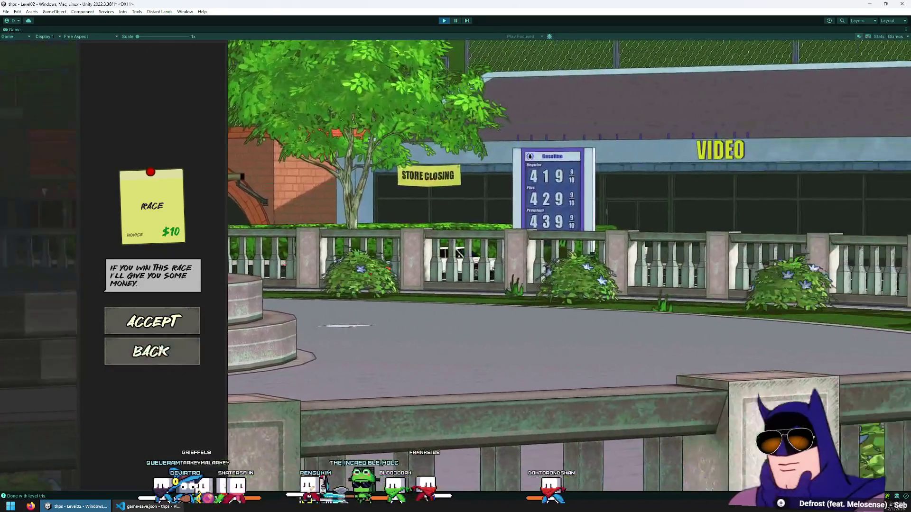
{"action": "key", "text": "Escape"}
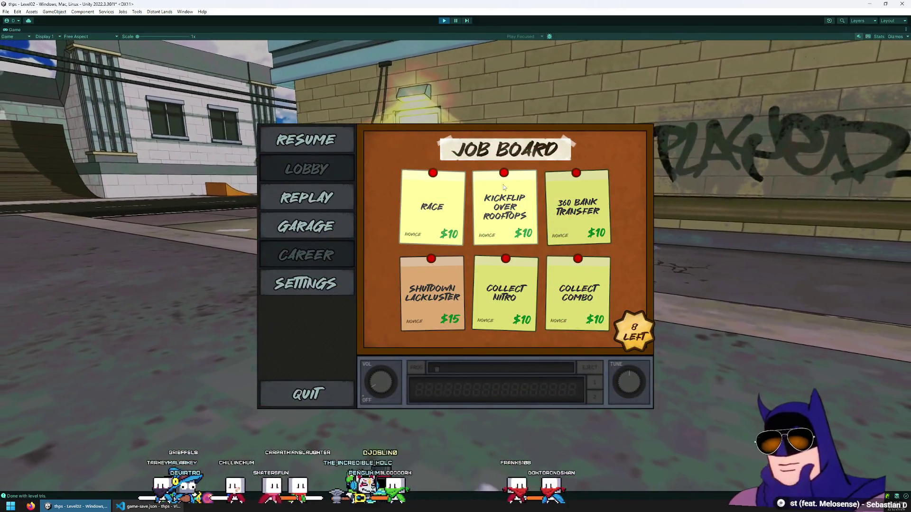
{"action": "left_click", "coordinate": [504, 208]}
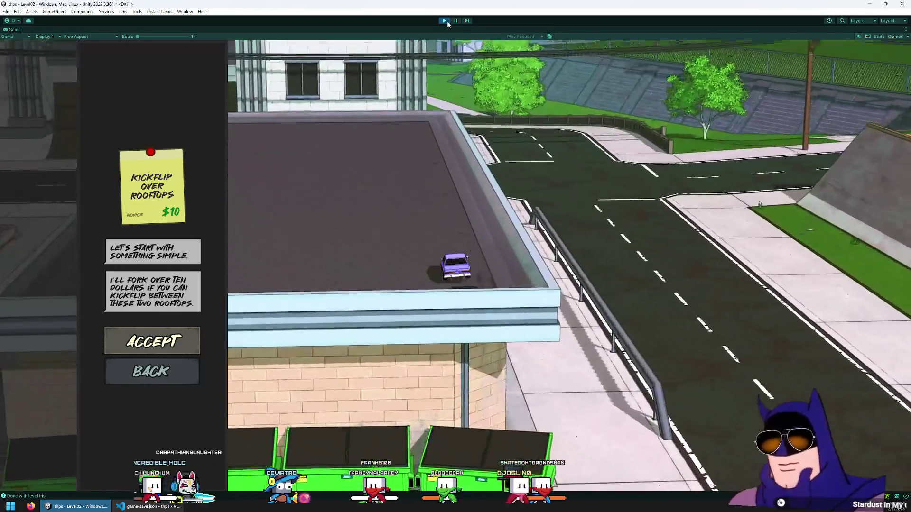
{"action": "left_click", "coordinate": [447, 21]}
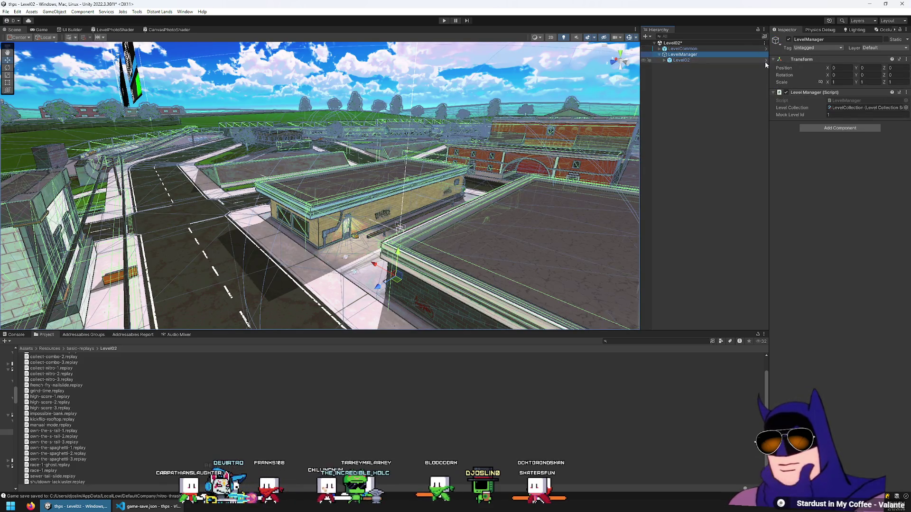
- Open the Level02 prefab and frame the KickflipOverRooftops CameraPos in the Scene view
{"action": "left_click", "coordinate": [765, 61]}
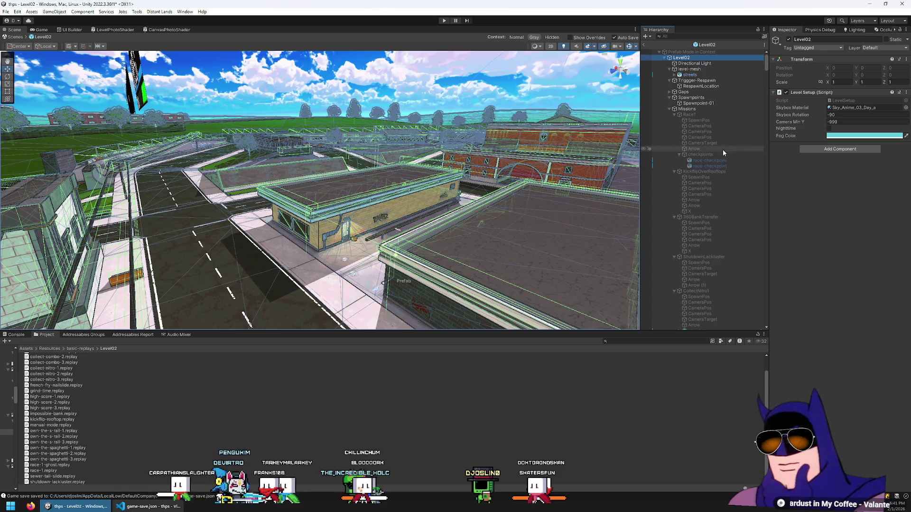
{"action": "scroll", "coordinate": [718, 128], "scroll_direction": "down", "scroll_amount": 2}
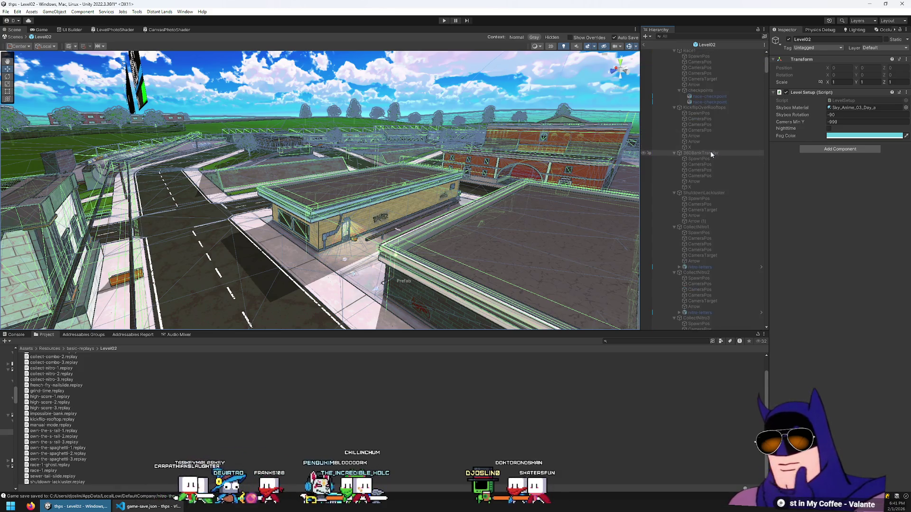
{"action": "left_click", "coordinate": [705, 83]}
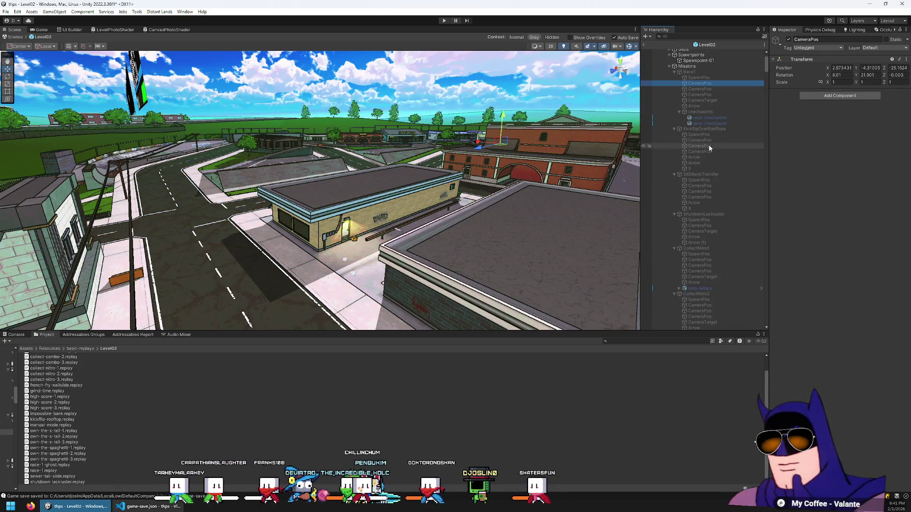
{"action": "left_click", "coordinate": [703, 135]}
{"action": "double_click", "coordinate": [704, 140]}
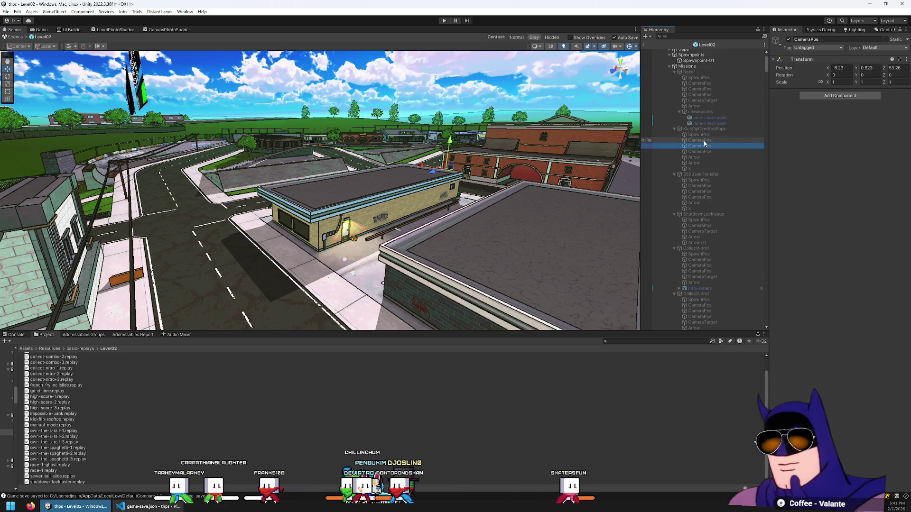
- Fly the view over the brick building toward the fence and ramp, snap CameraPos there, and play
{"action": "mouse_move", "coordinate": [425, 181]}
{"action": "left_mouse_down"}
{"action": "mouse_move", "coordinate": [480, 183]}
{"action": "mouse_move", "coordinate": [494, 229]}
{"action": "mouse_move", "coordinate": [469, 248]}
{"action": "mouse_move", "coordinate": [540, 147]}
{"action": "left_mouse_up"}
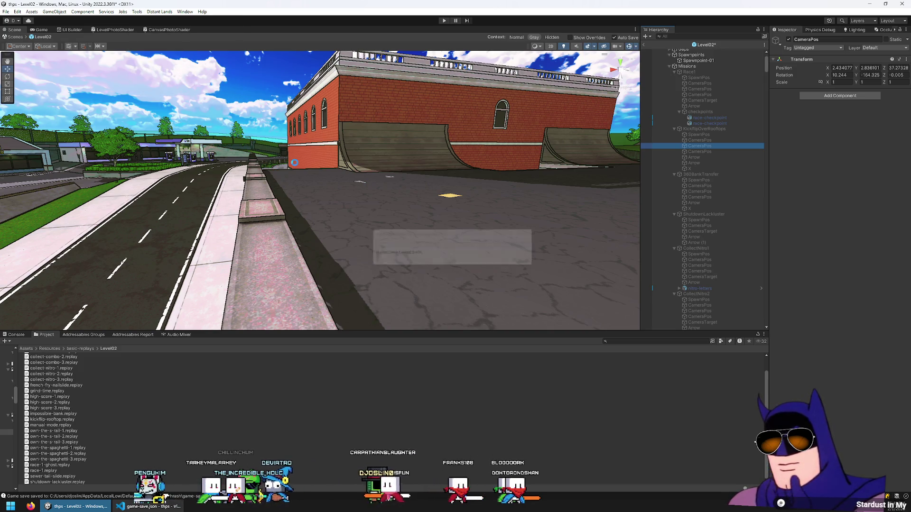
{"action": "mouse_move", "coordinate": [293, 164]}
{"action": "left_mouse_down"}
{"action": "mouse_move", "coordinate": [430, 162]}
{"action": "mouse_move", "coordinate": [233, 140]}
{"action": "mouse_move", "coordinate": [473, 172]}
{"action": "mouse_move", "coordinate": [627, 164]}
{"action": "left_mouse_up"}
{"action": "left_click_drag", "start_coordinate": [751, 162], "coordinate": [886, 164]}
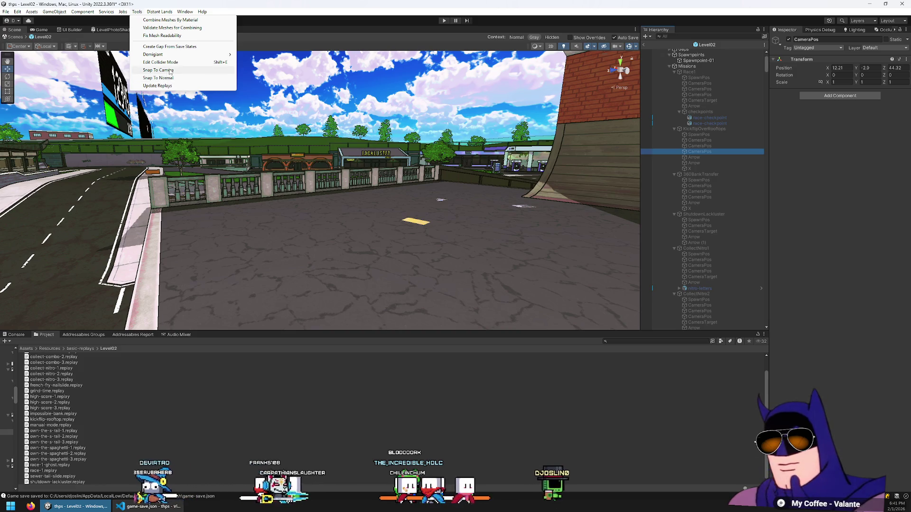
{"action": "left_click", "coordinate": [170, 71]}
{"action": "left_click_drag", "start_coordinate": [474, 67], "coordinate": [420, 62]}
{"action": "left_click", "coordinate": [444, 22]}
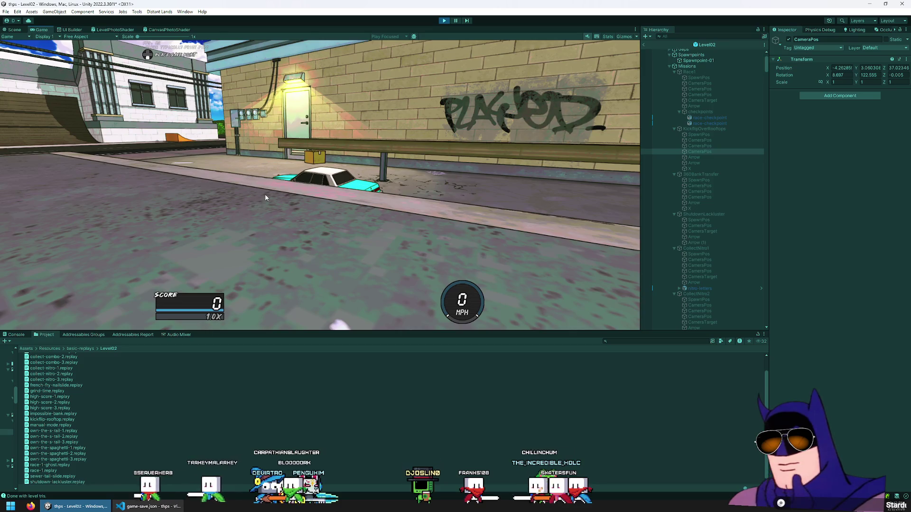
- Preview the Kickflip Over Rooftops and 360 Bank Transfer jobs on the in-game board, then stop
{"action": "key", "text": "Escape"}
{"action": "left_click", "coordinate": [346, 147]}
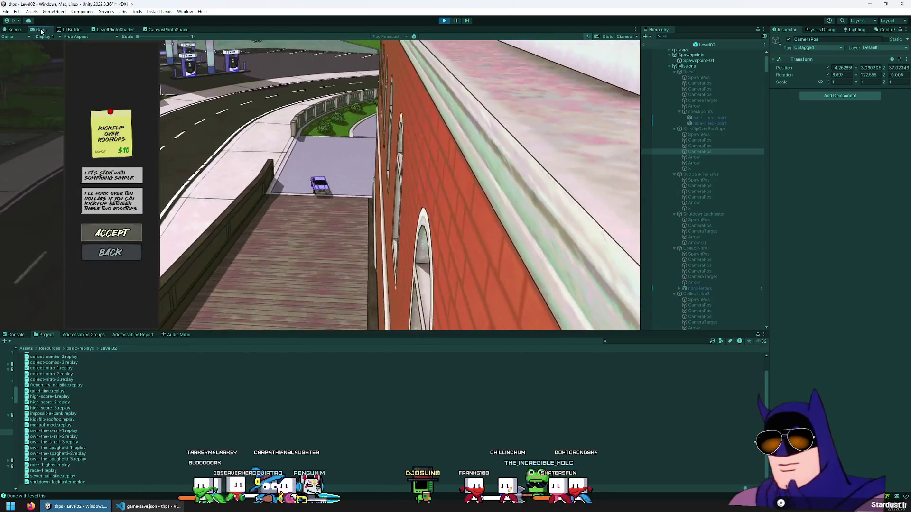
{"action": "key", "text": "shift+space"}
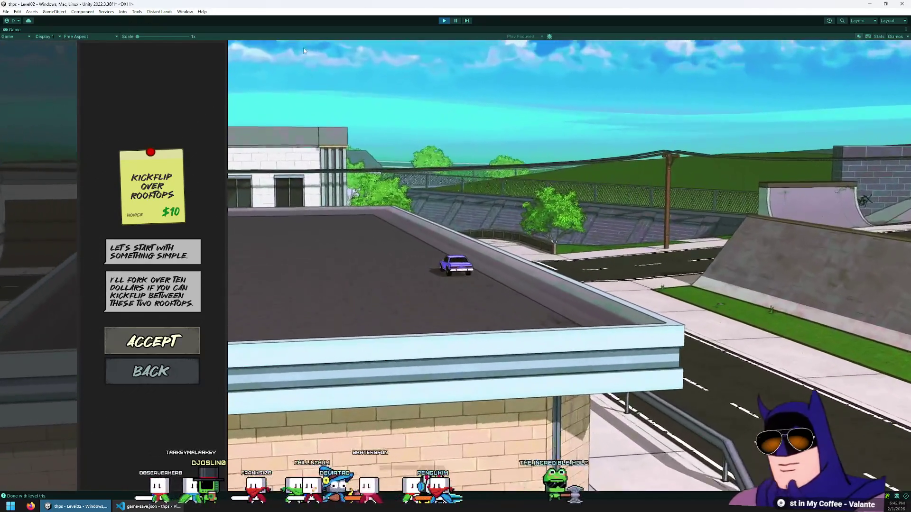
{"action": "key", "text": "Escape"}
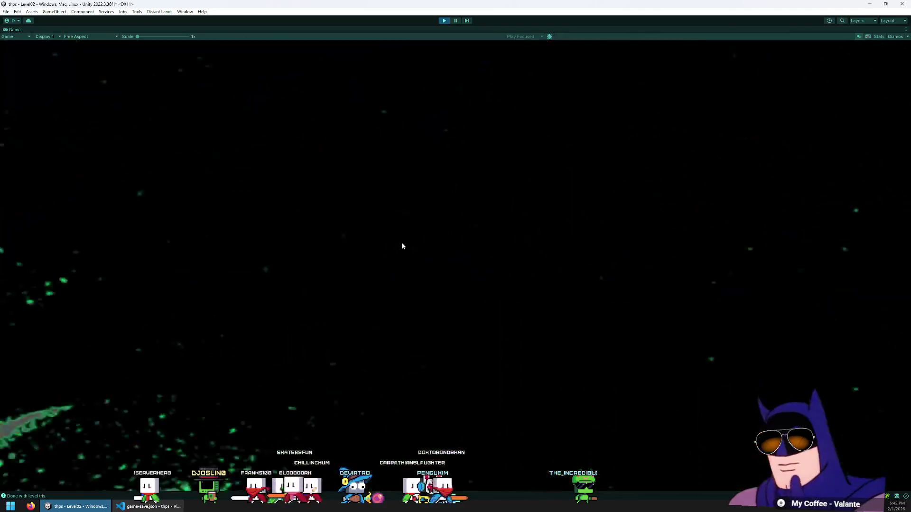
{"action": "left_click", "coordinate": [581, 221]}
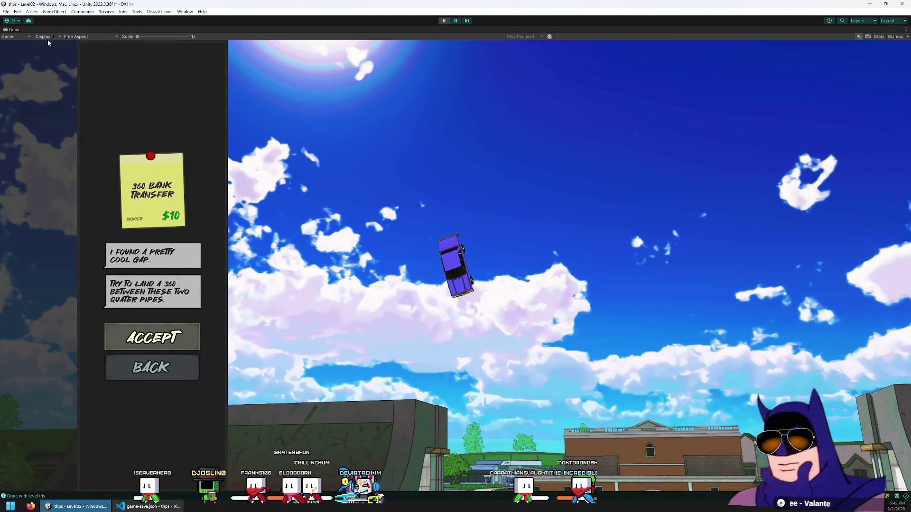
{"action": "key", "text": "ctrl+p"}
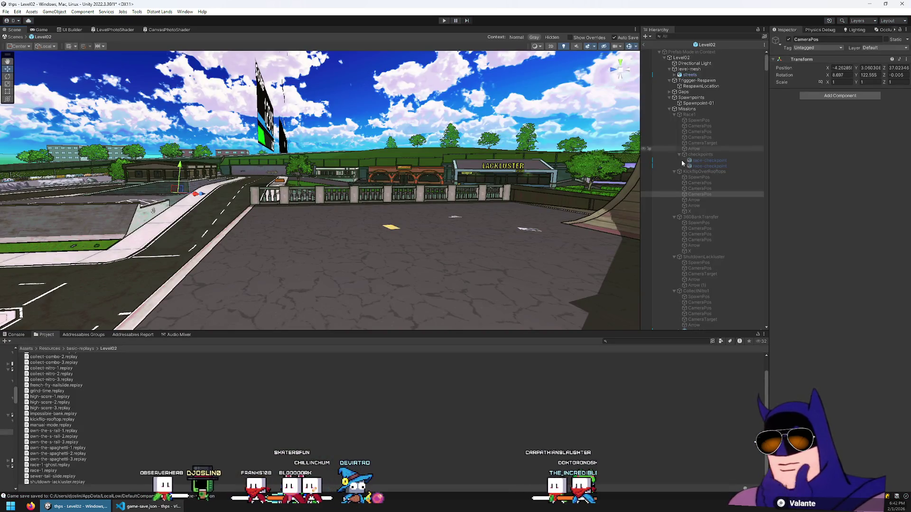
- Fly 360BankTransfer's CameraPos to a rooftop view via Tools > Snap To Camera, then play
{"action": "double_click", "coordinate": [717, 240]}
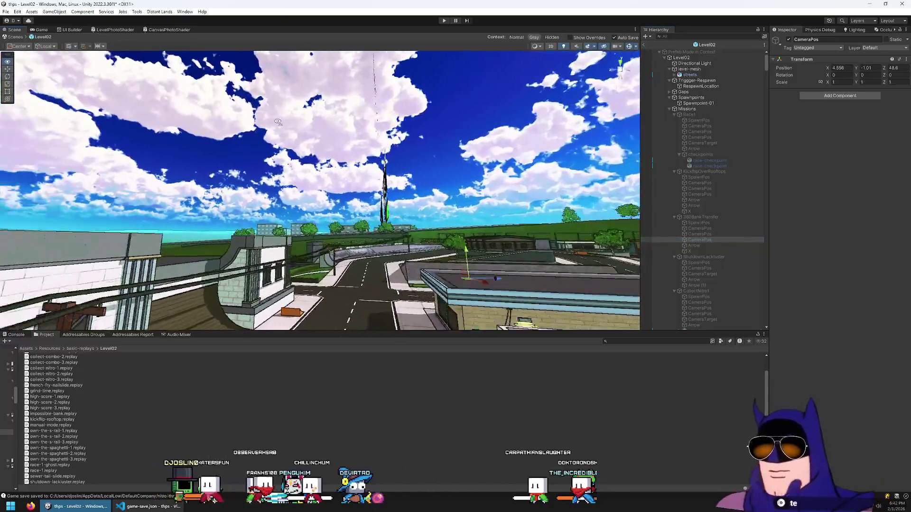
{"action": "mouse_move", "coordinate": [277, 122]}
{"action": "left_mouse_down"}
{"action": "mouse_move", "coordinate": [276, 167]}
{"action": "mouse_move", "coordinate": [285, 169]}
{"action": "mouse_move", "coordinate": [184, 179]}
{"action": "mouse_move", "coordinate": [114, 81]}
{"action": "left_mouse_up"}
{"action": "left_click", "coordinate": [133, 12]}
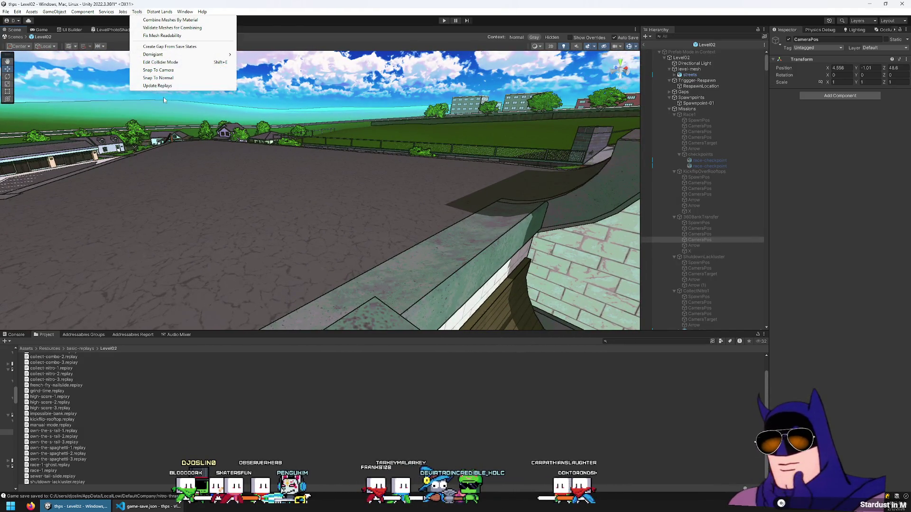
{"action": "left_click", "coordinate": [164, 71]}
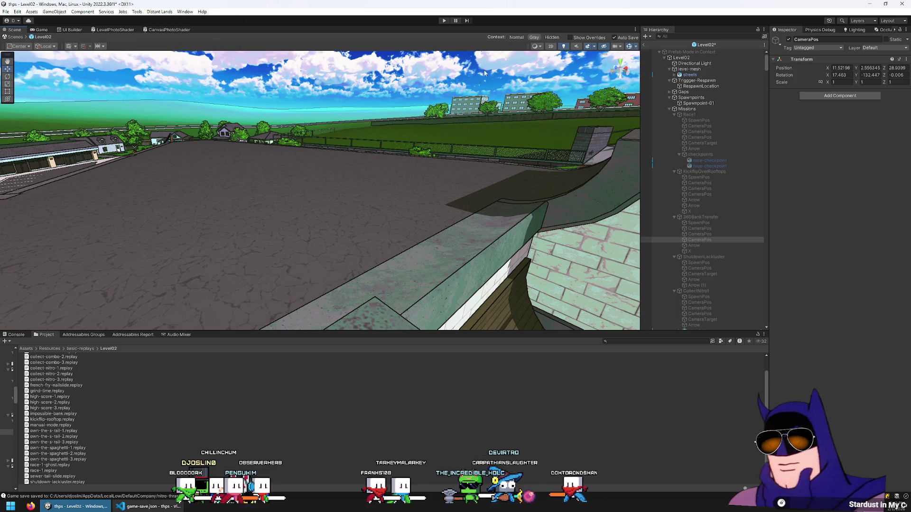
{"action": "left_click", "coordinate": [443, 21]}
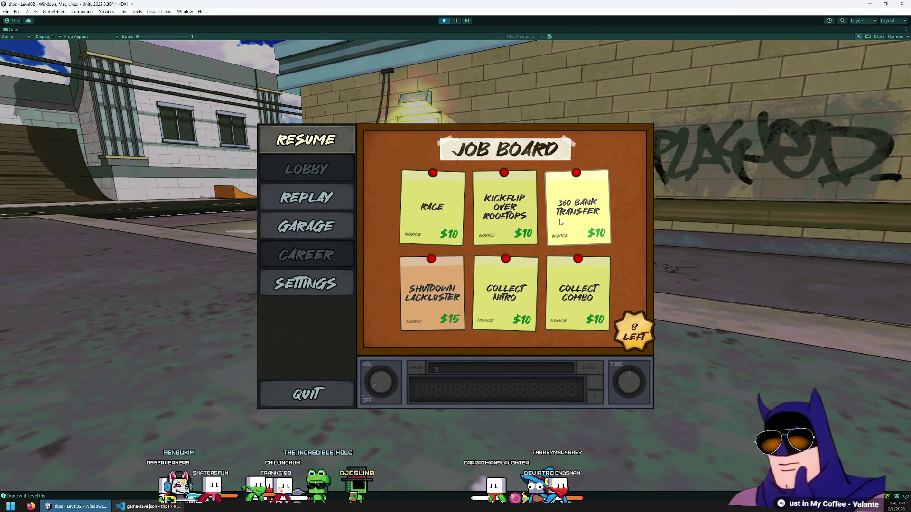
- Preview the 360 Bank Transfer job, stop, select the streets mesh, and restart play
{"action": "left_click", "coordinate": [559, 222]}
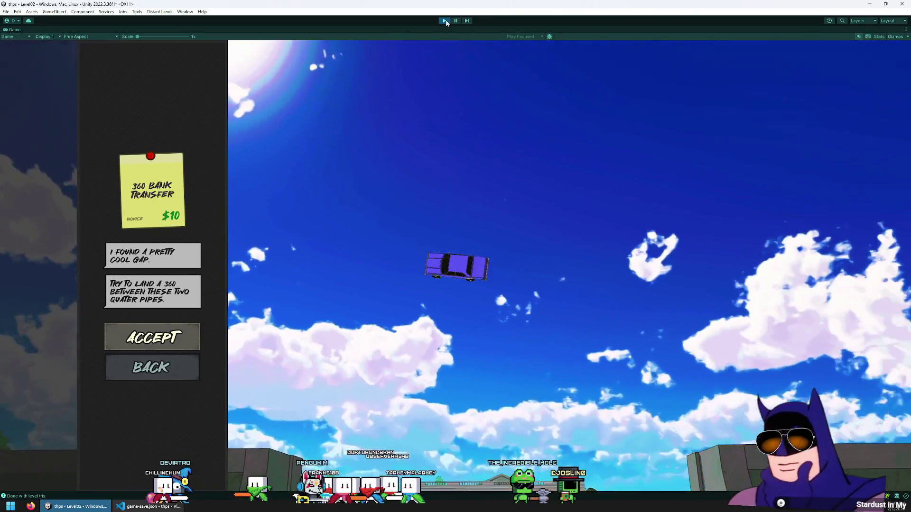
{"action": "left_click", "coordinate": [446, 20]}
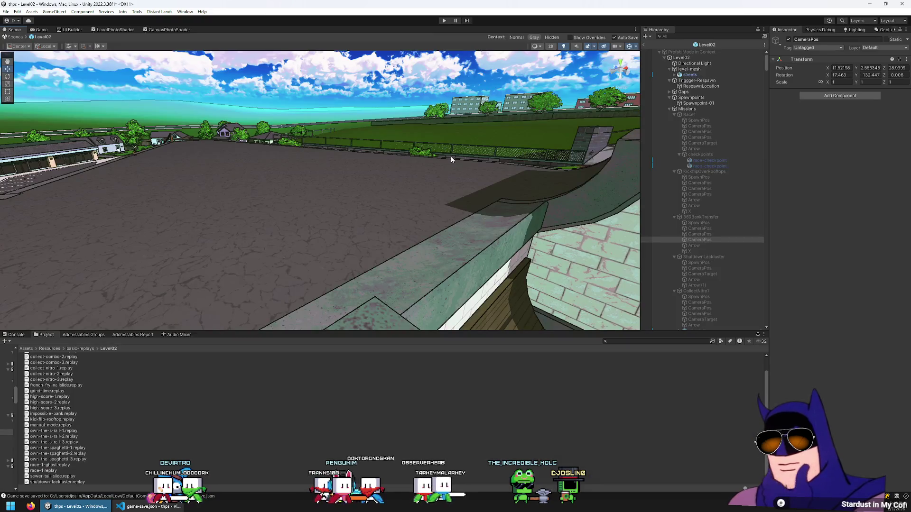
{"action": "left_click", "coordinate": [451, 159]}
{"action": "left_click", "coordinate": [443, 21]}
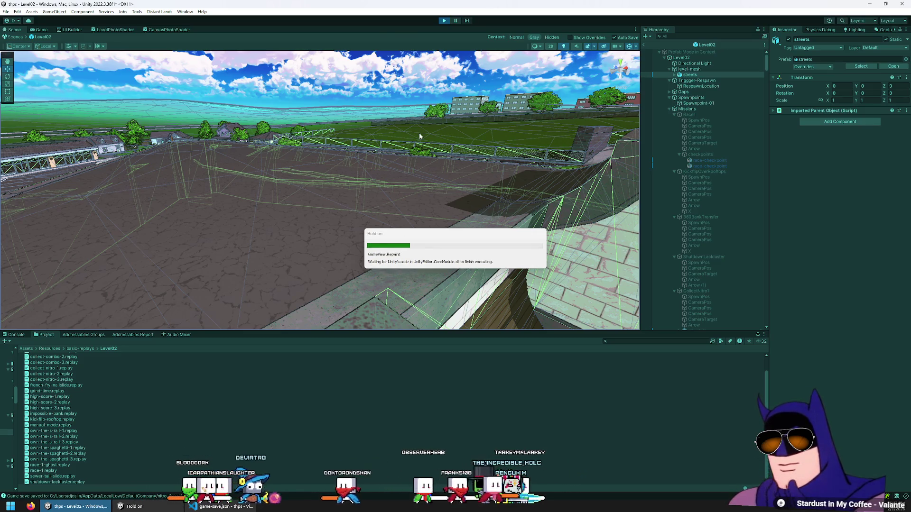
- View the Shutdown Lackluster, Collect Nitro and Collect Combo briefings, then maximise the Game view
{"action": "key", "text": "Escape"}
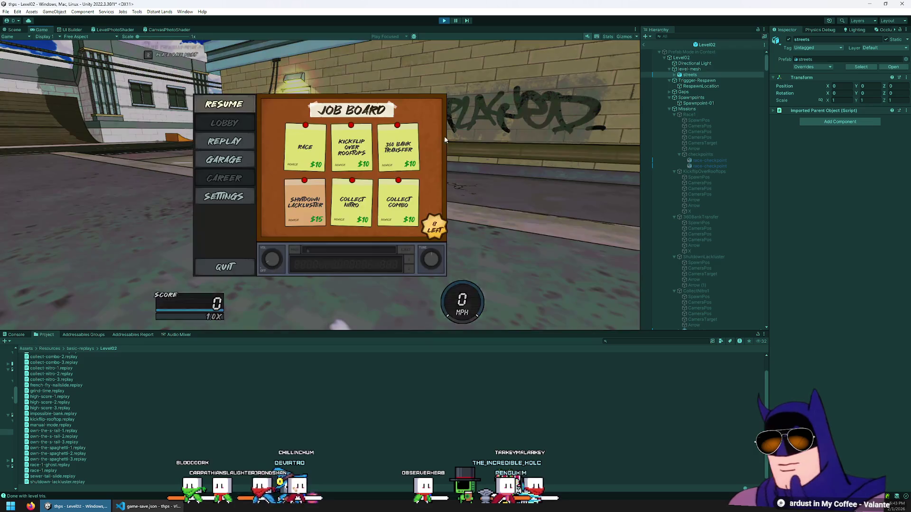
{"action": "left_click", "coordinate": [299, 224]}
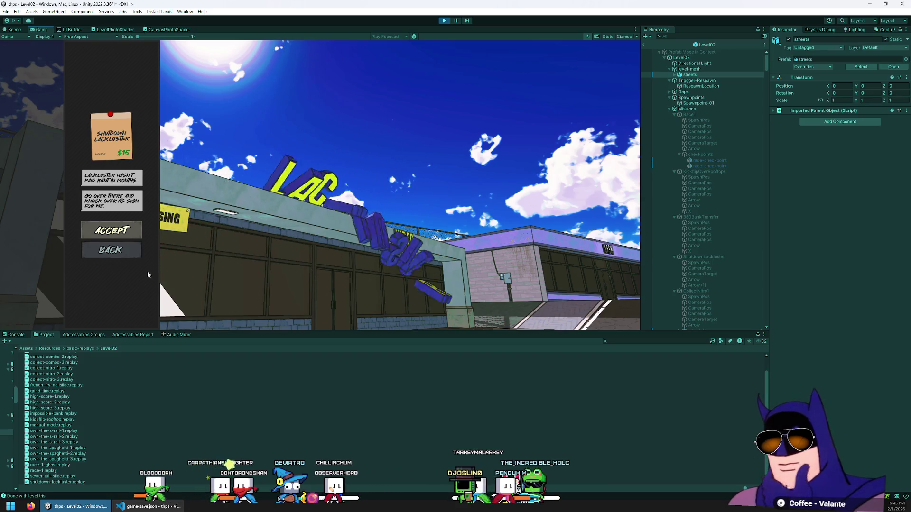
{"action": "left_click", "coordinate": [121, 255]}
{"action": "left_click", "coordinate": [363, 215]}
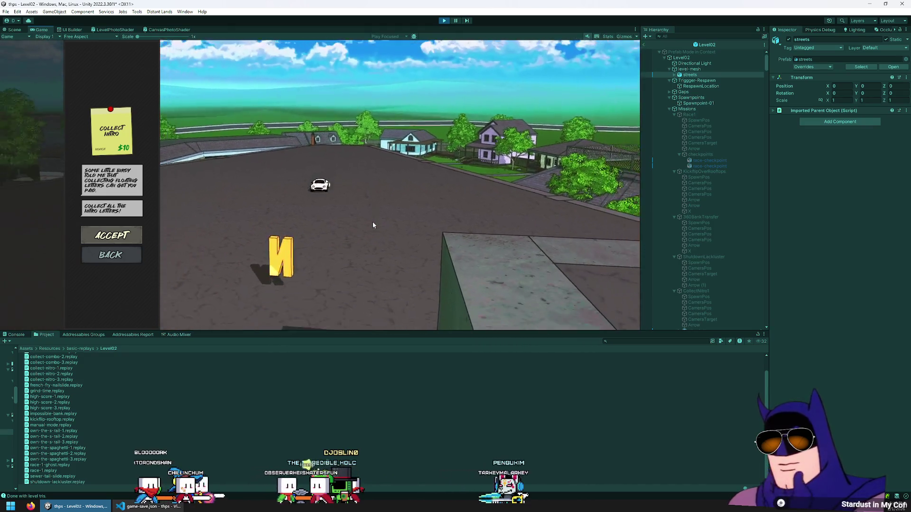
{"action": "key", "text": "Down"}
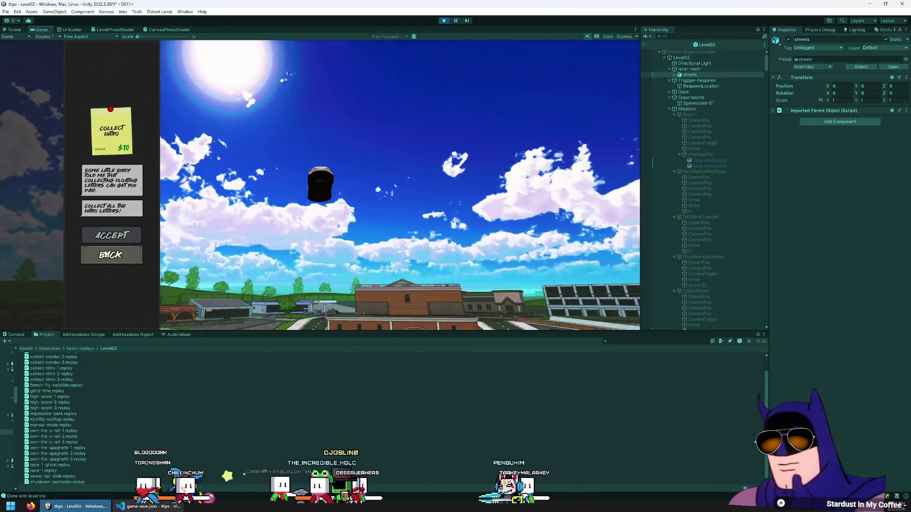
{"action": "key", "text": "Return"}
{"action": "key", "text": "Right"}
{"action": "key", "text": "Return"}
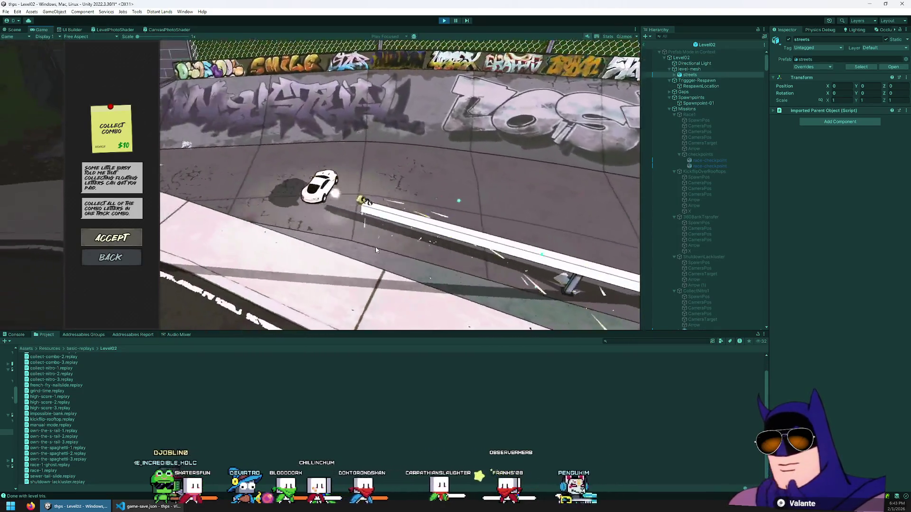
{"action": "left_click", "coordinate": [112, 259]}
{"action": "double_click", "coordinate": [43, 31]}
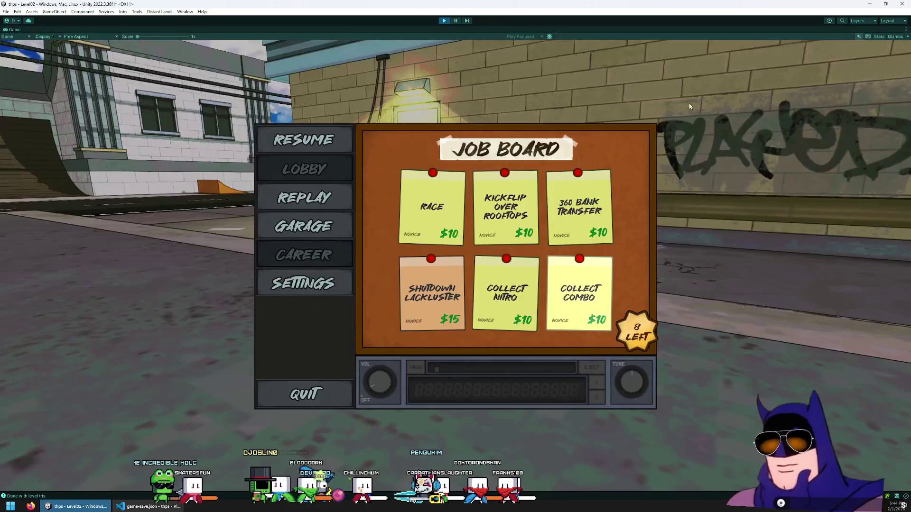
- Accept the Race mission and drive off the start line, grinding a ledge onto the road
{"action": "left_click", "coordinate": [443, 209]}
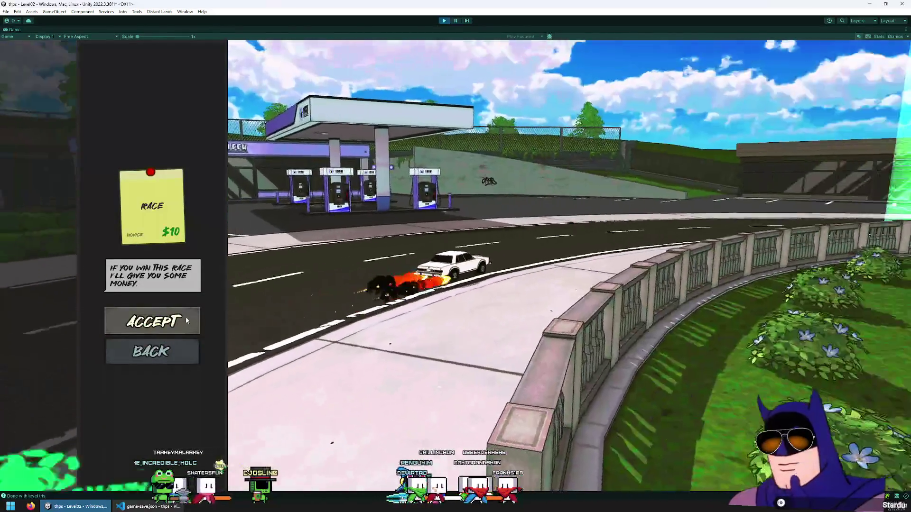
{"action": "left_click", "coordinate": [186, 316]}
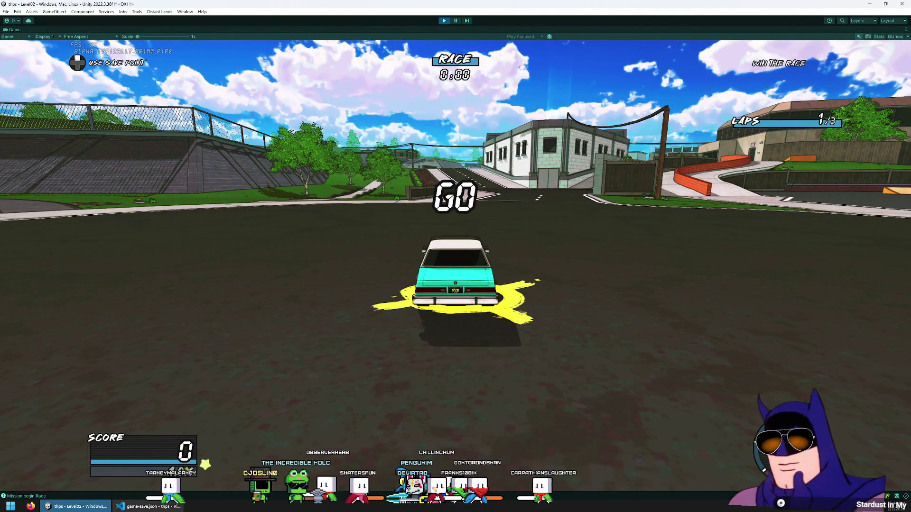
{"action": "key", "text": "w"}
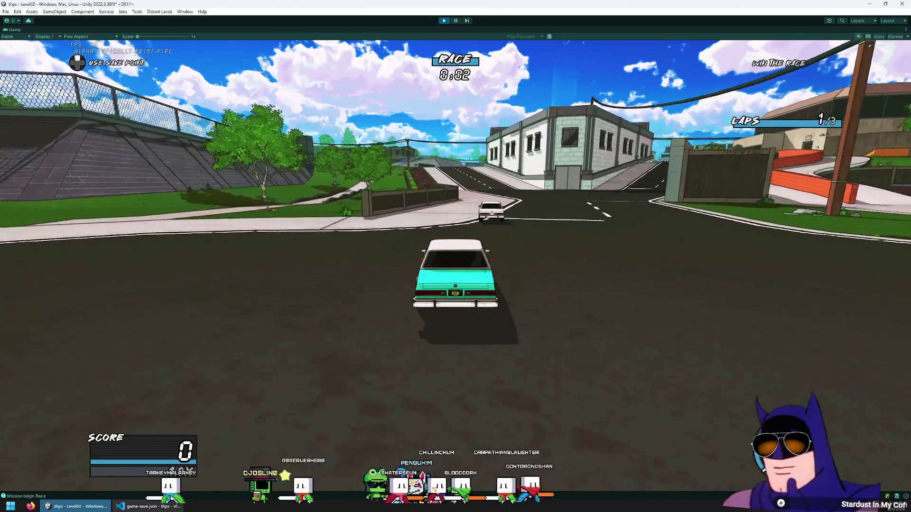
{"action": "key", "text": "space"}
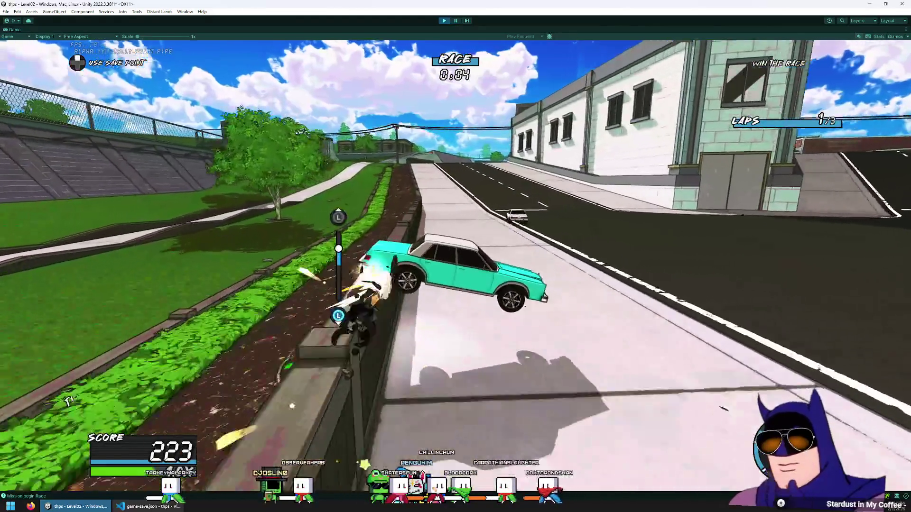
{"action": "key", "text": "d"}
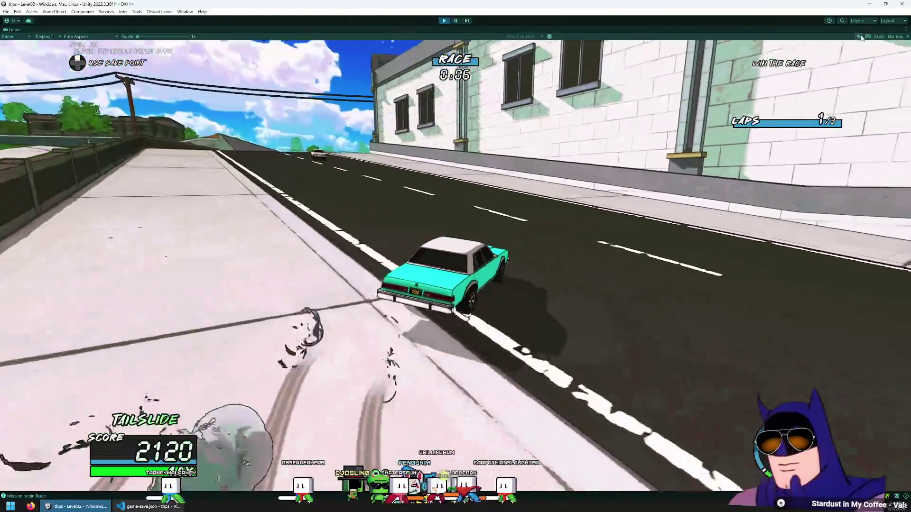
- Pause and re-accept Race to restart it, then drive the opening street stretch with grinds
{"action": "key", "text": "Escape"}
{"action": "key", "text": "Return"}
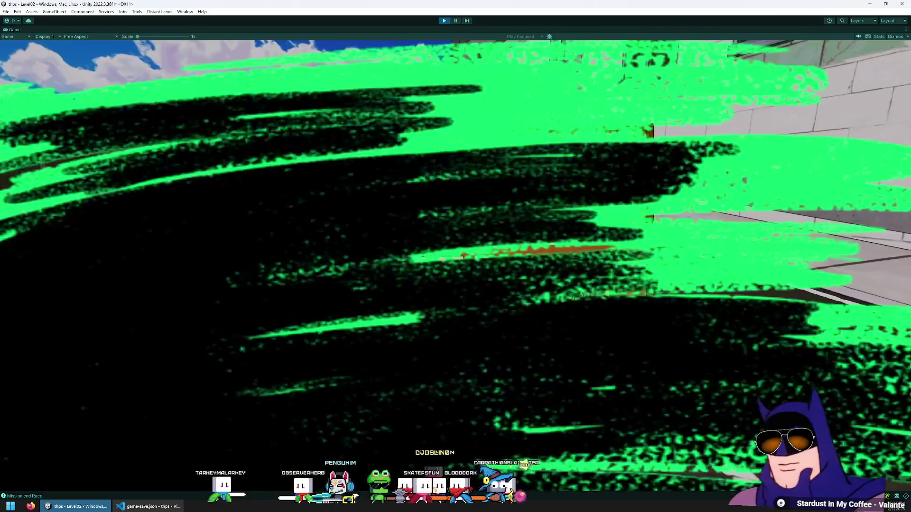
{"action": "key", "text": "Return"}
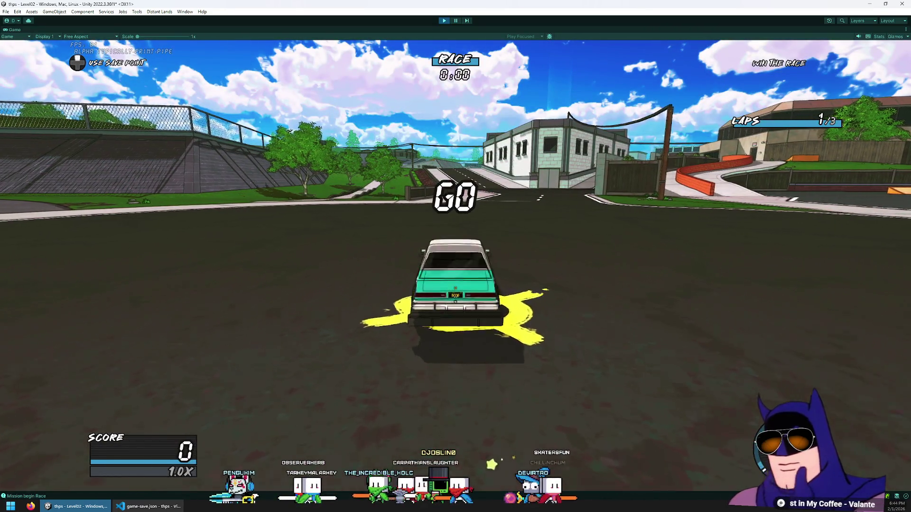
{"action": "key", "text": "w"}
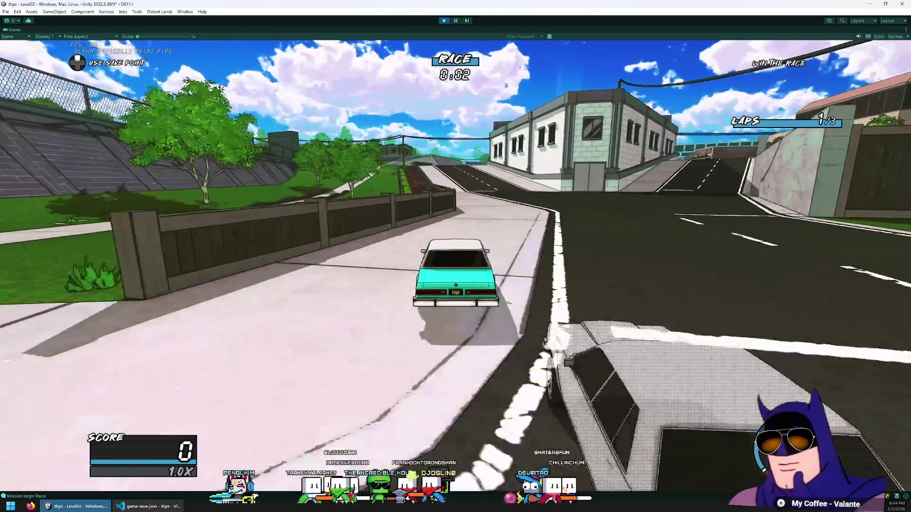
{"action": "key", "text": "space"}
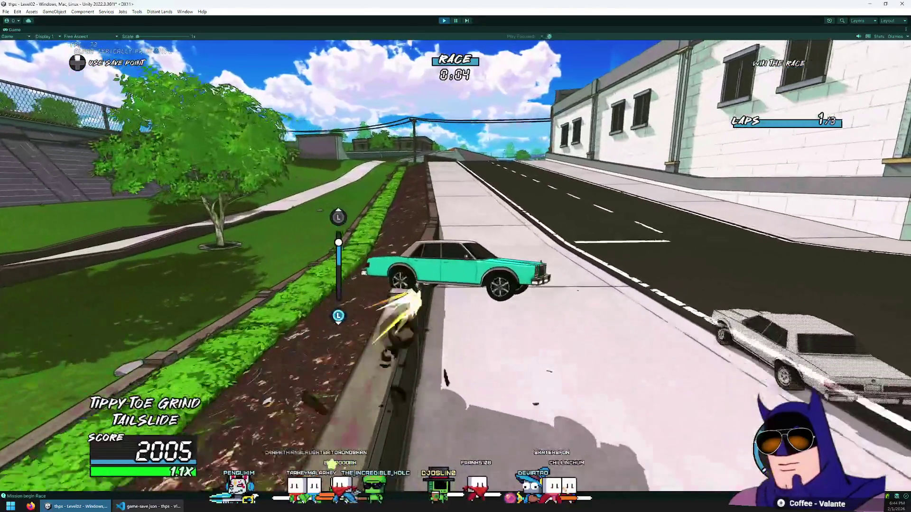
{"action": "key", "text": "d"}
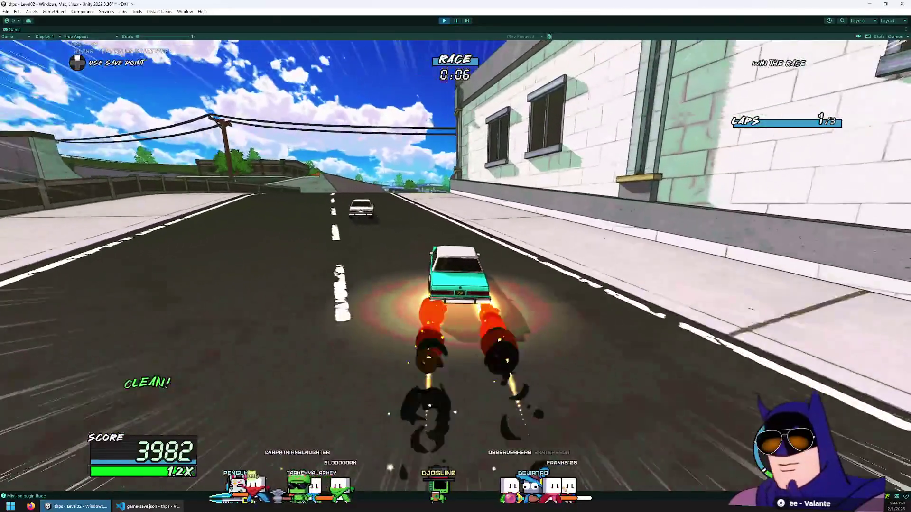
{"action": "key", "text": "a"}
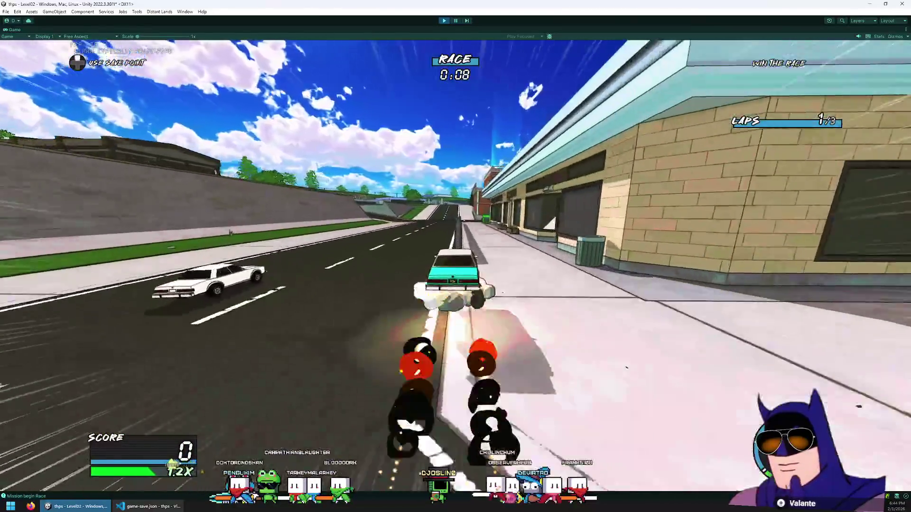
{"action": "key", "text": "space"}
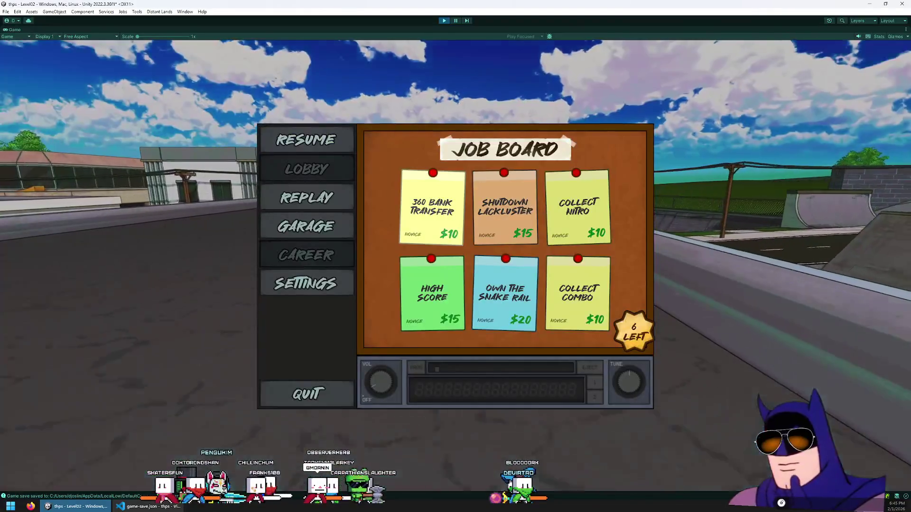
- Finish Kickflip over Rooftops, start 360 Bank Transfer and drive briefly, then exit Play mode
{"action": "key", "text": "Return"}
{"action": "key", "text": "Return"}
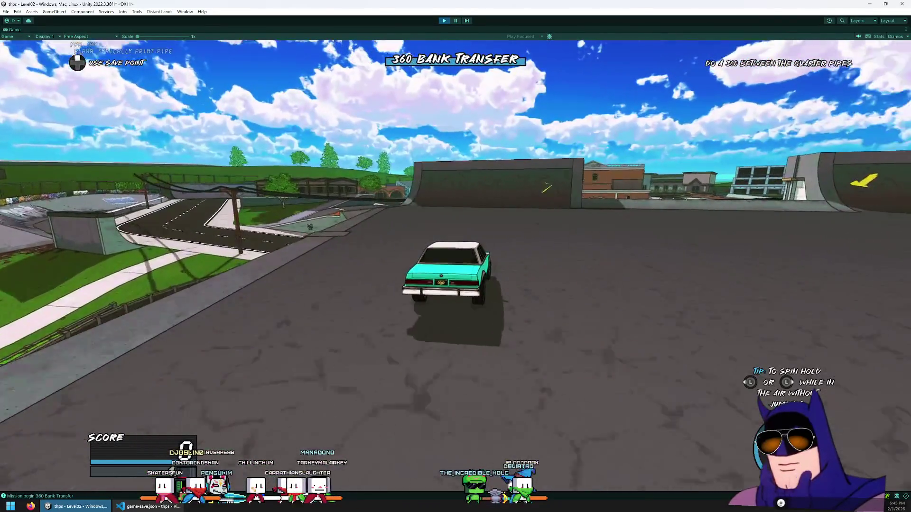
{"action": "key", "text": "a"}
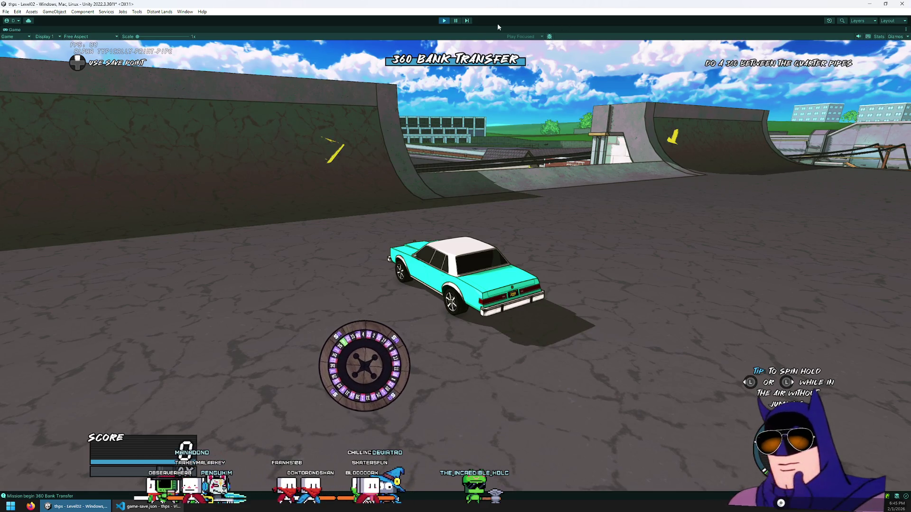
{"action": "left_click", "coordinate": [443, 22]}
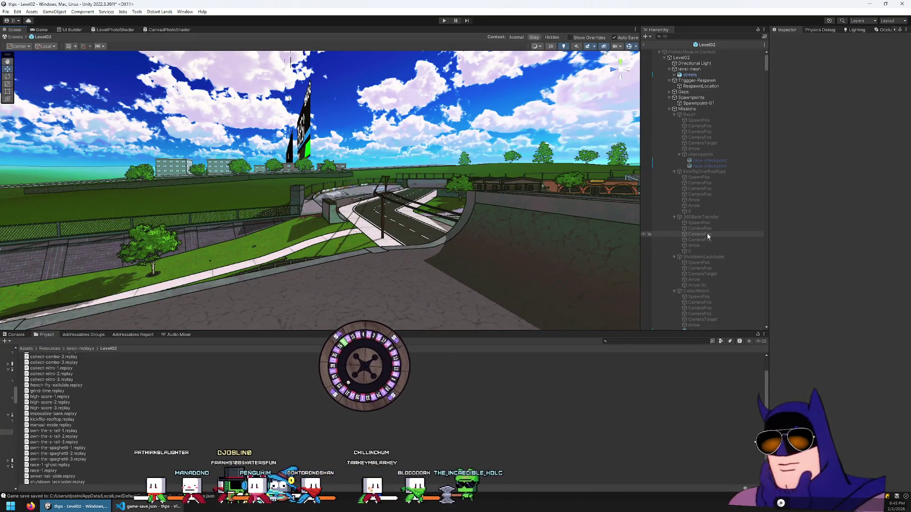
- Temporarily activate 360BankTransfer to frame its quarter-pipe arrow, deactivate it, and relaunch the game
{"action": "left_click", "coordinate": [702, 218]}
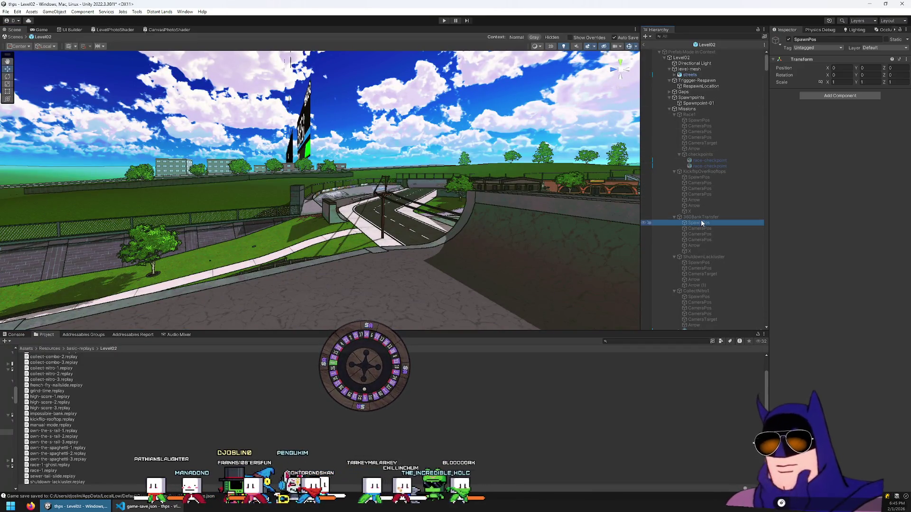
{"action": "left_click", "coordinate": [789, 39]}
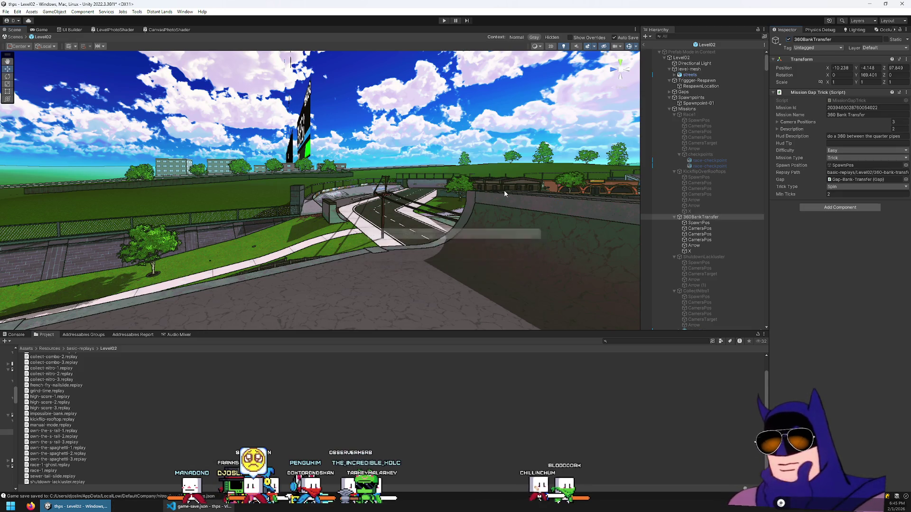
{"action": "left_click_drag", "start_coordinate": [560, 199], "coordinate": [593, 197]}
{"action": "key", "text": "f"}
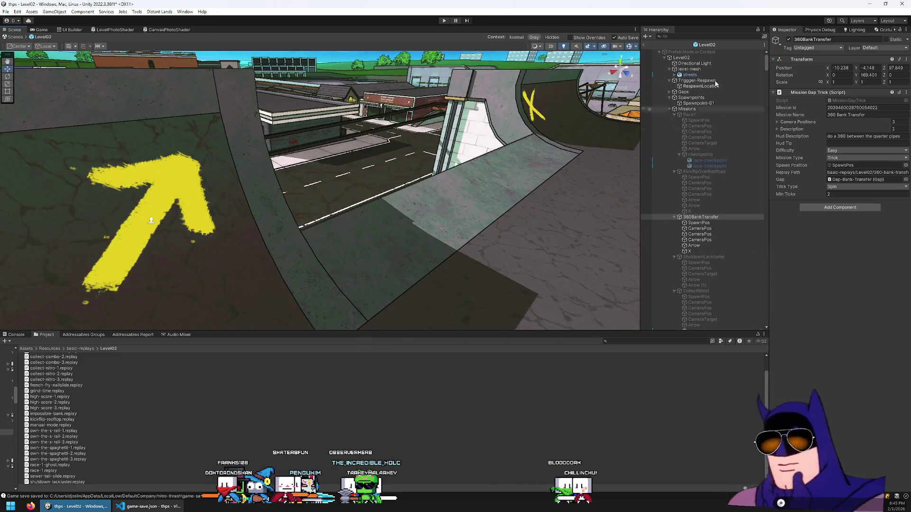
{"action": "left_click", "coordinate": [789, 40]}
{"action": "left_click", "coordinate": [442, 21]}
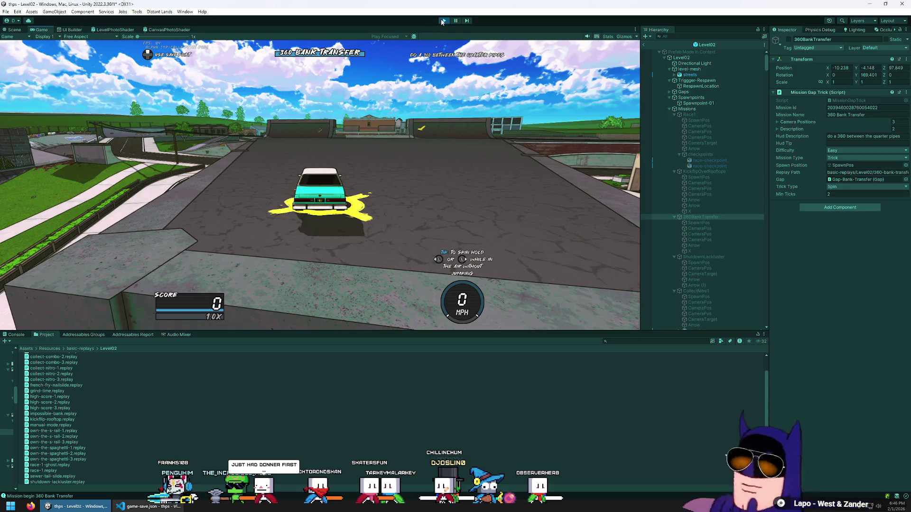
- Leave Play mode, activate and frame 360BankTransfer, and nudge its Arrow decal slightly along the ramp
{"action": "left_click", "coordinate": [446, 21]}
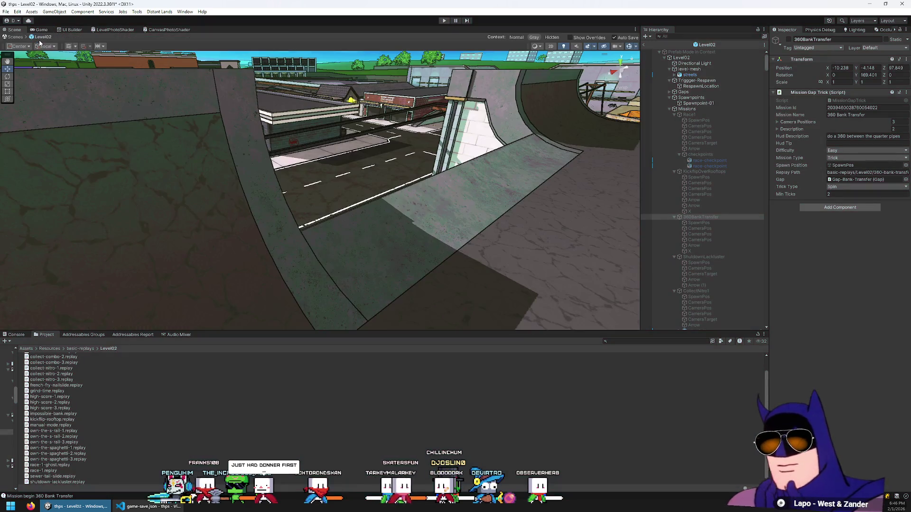
{"action": "left_click_drag", "start_coordinate": [95, 95], "coordinate": [415, 180]}
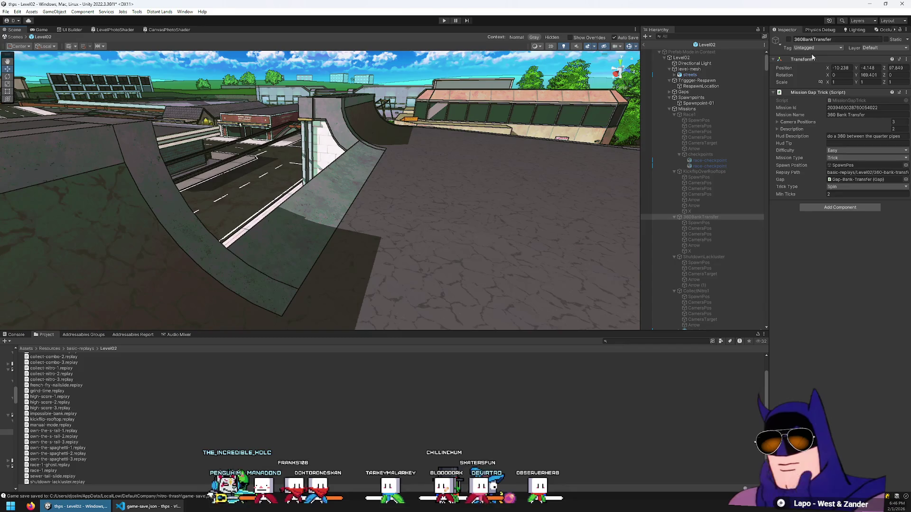
{"action": "left_click", "coordinate": [789, 40]}
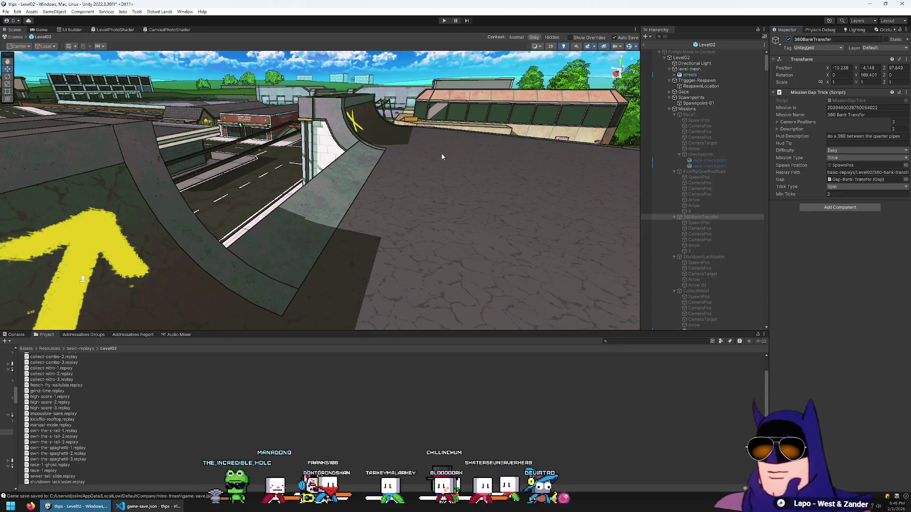
{"action": "key", "text": "f"}
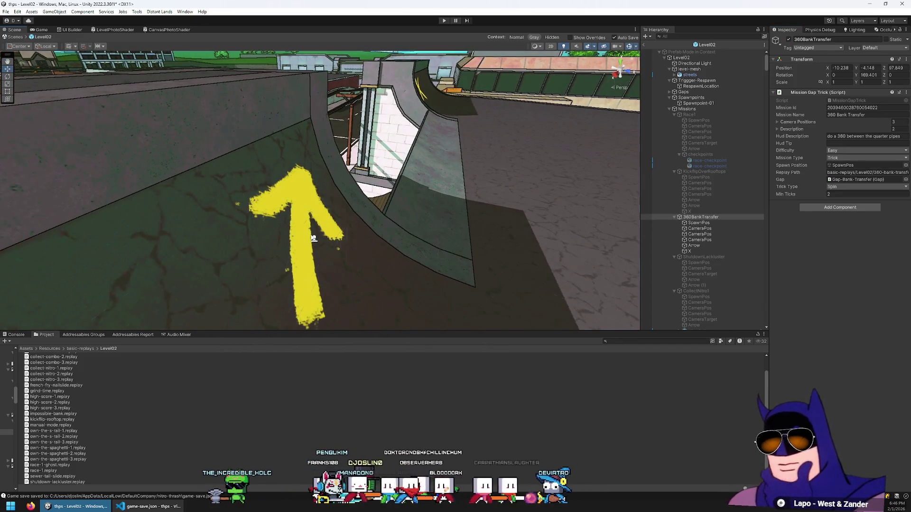
{"action": "left_click", "coordinate": [313, 237]}
{"action": "left_click", "coordinate": [313, 237]}
{"action": "left_click", "coordinate": [313, 237]}
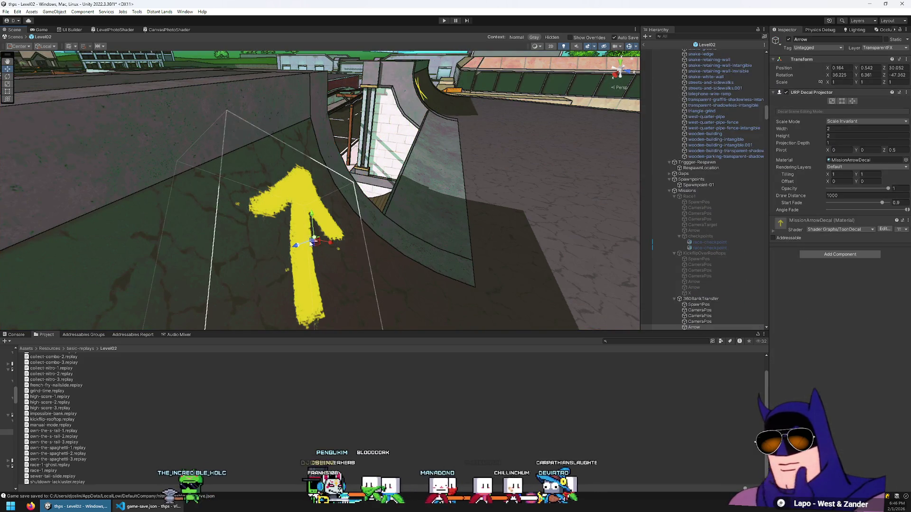
{"action": "left_click_drag", "start_coordinate": [313, 241], "coordinate": [317, 239]}
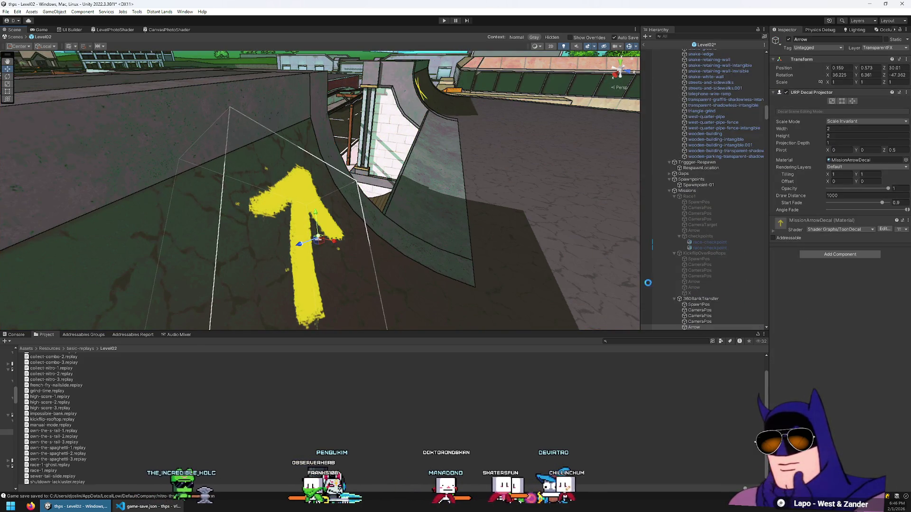
- Select and frame the X decal, then deactivate the 360BankTransfer mission again
{"action": "scroll", "coordinate": [712, 283], "scroll_direction": "down", "scroll_amount": 3}
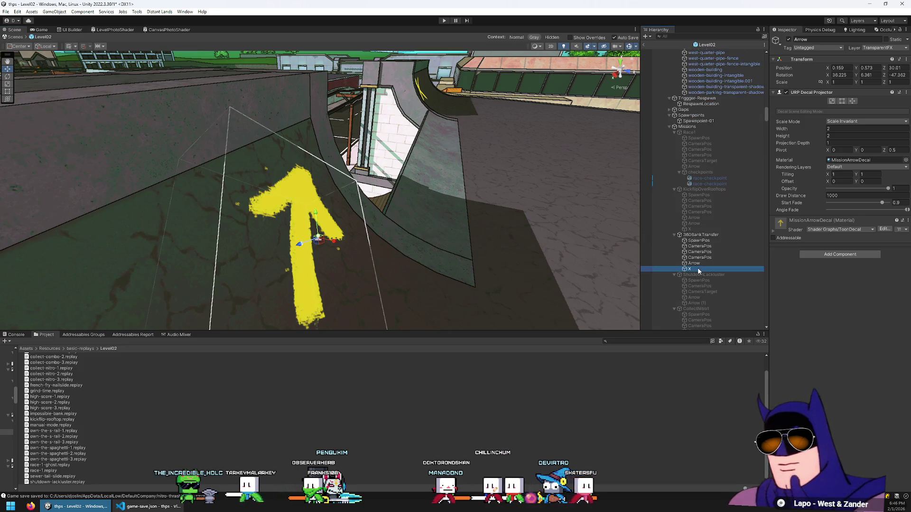
{"action": "double_click", "coordinate": [698, 270]}
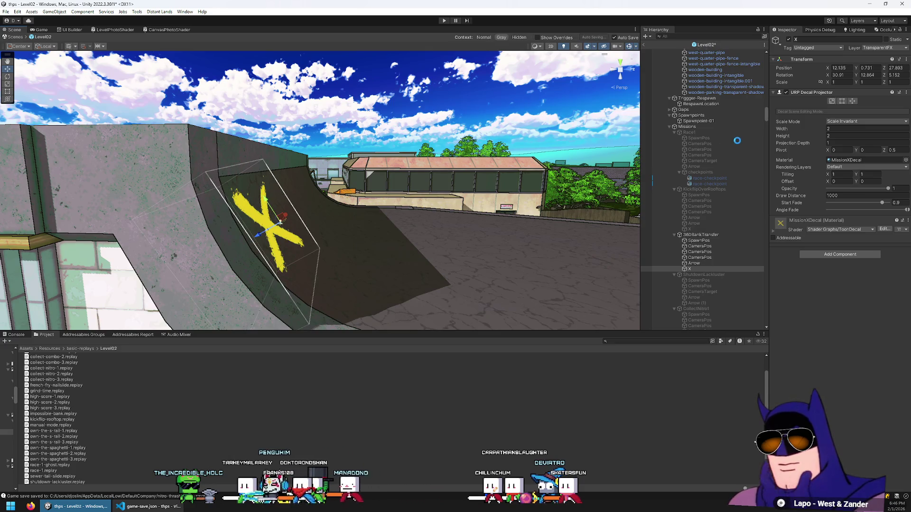
{"action": "left_click", "coordinate": [700, 235]}
{"action": "left_click", "coordinate": [789, 40]}
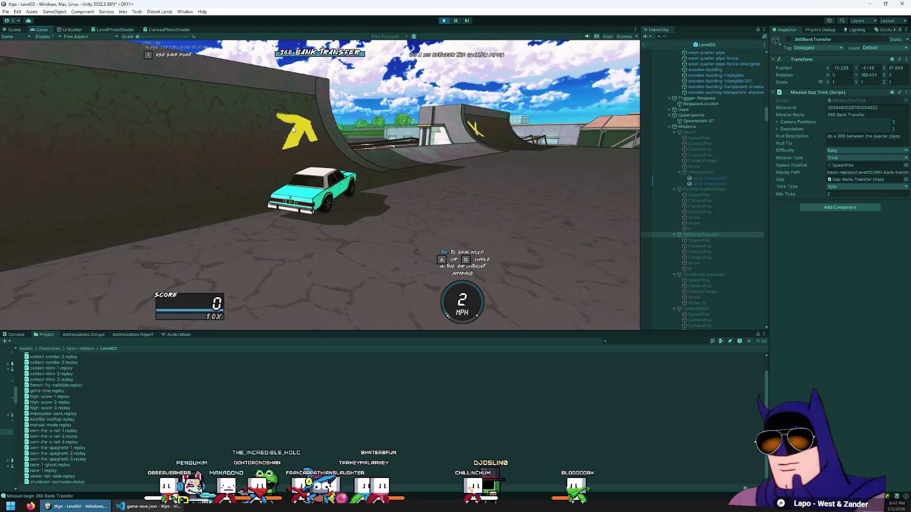
- Return to the Scene view around the quarter pipe, exit Prefab Mode, and expand Level02's hierarchy
{"action": "key", "text": "d"}
{"action": "left_click", "coordinate": [15, 29]}
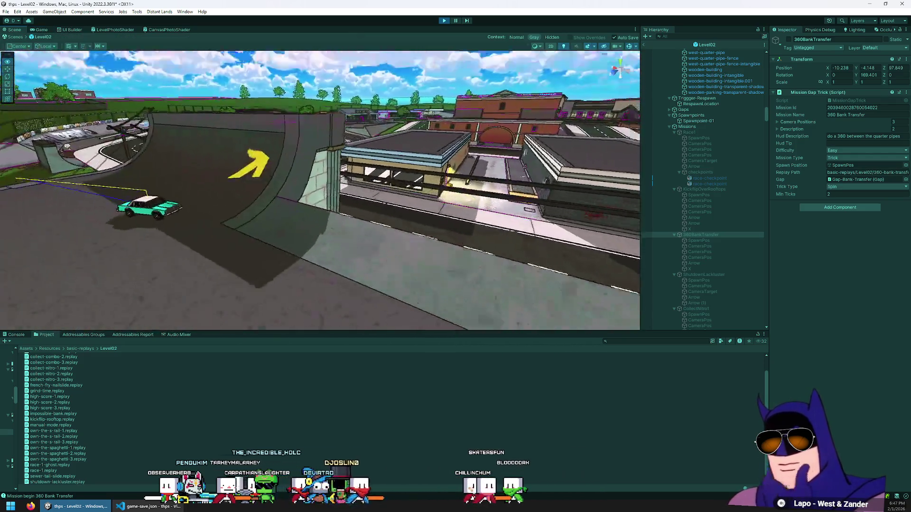
{"action": "mouse_move", "coordinate": [379, 162]}
{"action": "left_mouse_down"}
{"action": "mouse_move", "coordinate": [390, 157]}
{"action": "mouse_move", "coordinate": [390, 195]}
{"action": "left_mouse_up"}
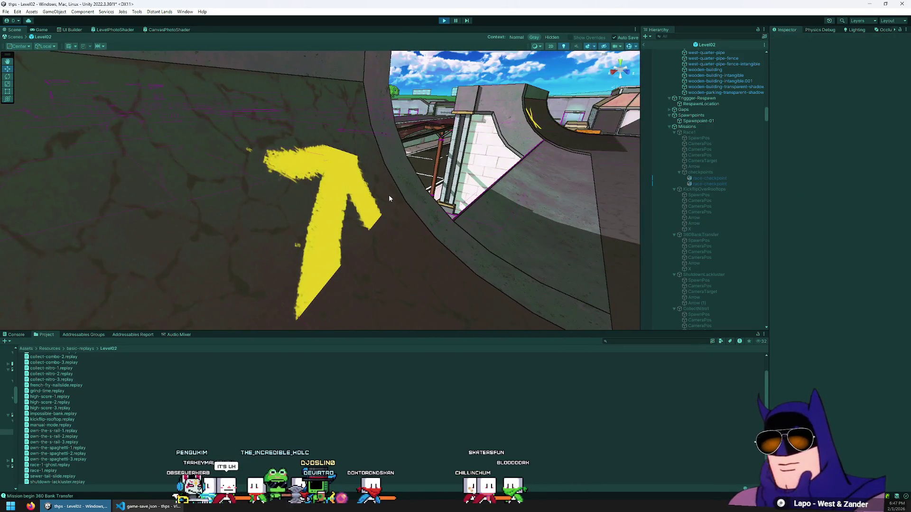
{"action": "left_click", "coordinate": [353, 187]}
{"action": "left_click_drag", "start_coordinate": [341, 178], "coordinate": [451, 152]}
{"action": "left_click", "coordinate": [501, 135]}
{"action": "scroll", "coordinate": [686, 71], "scroll_direction": "up", "scroll_amount": 2}
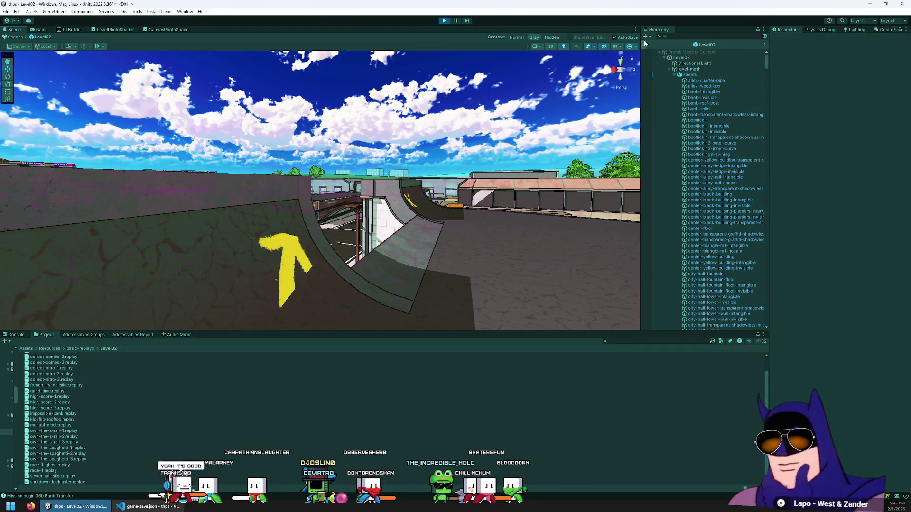
{"action": "left_click", "coordinate": [645, 43]}
{"action": "left_click", "coordinate": [665, 61]}
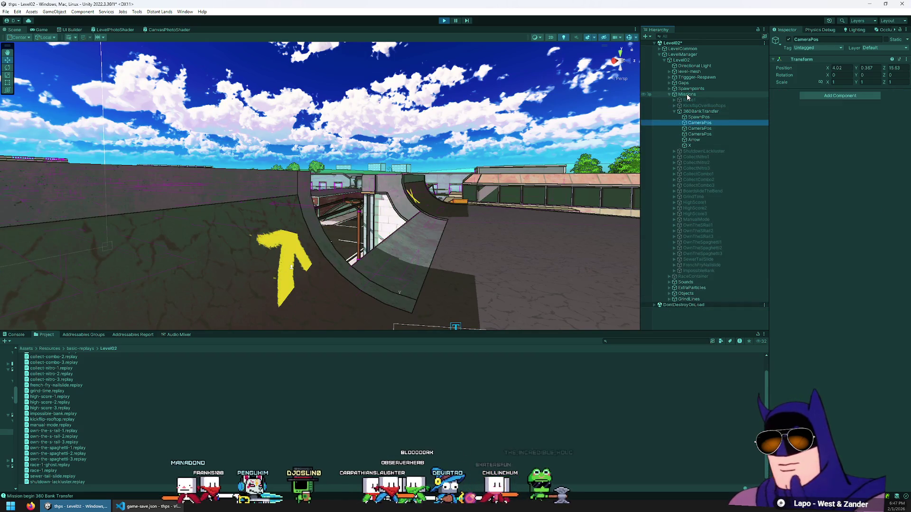
- Frame the 360BankTransfer Arrow decal and drag it slightly up the ramp
{"action": "left_click", "coordinate": [694, 140]}
{"action": "key", "text": "f"}
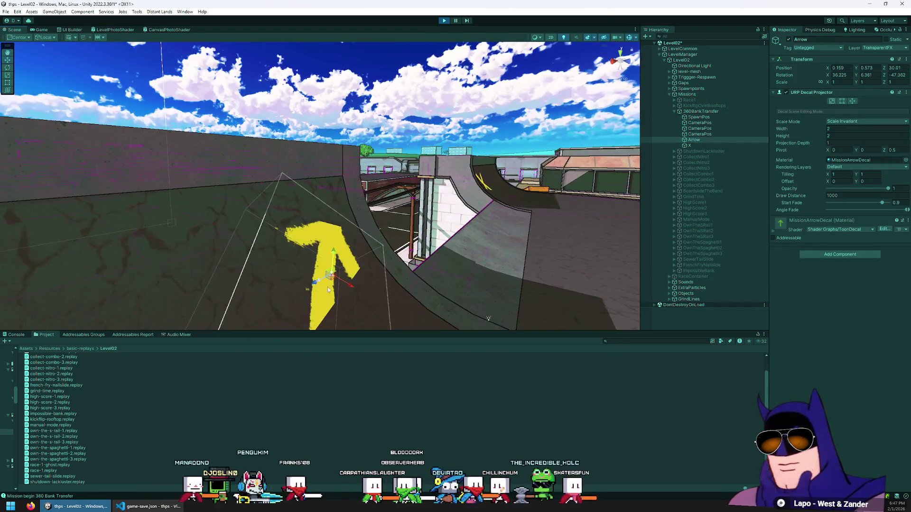
{"action": "mouse_move", "coordinate": [332, 290]}
{"action": "left_mouse_down"}
{"action": "mouse_move", "coordinate": [323, 278]}
{"action": "mouse_move", "coordinate": [337, 240]}
{"action": "mouse_move", "coordinate": [380, 264]}
{"action": "mouse_move", "coordinate": [302, 201]}
{"action": "mouse_move", "coordinate": [309, 197]}
{"action": "left_mouse_up"}
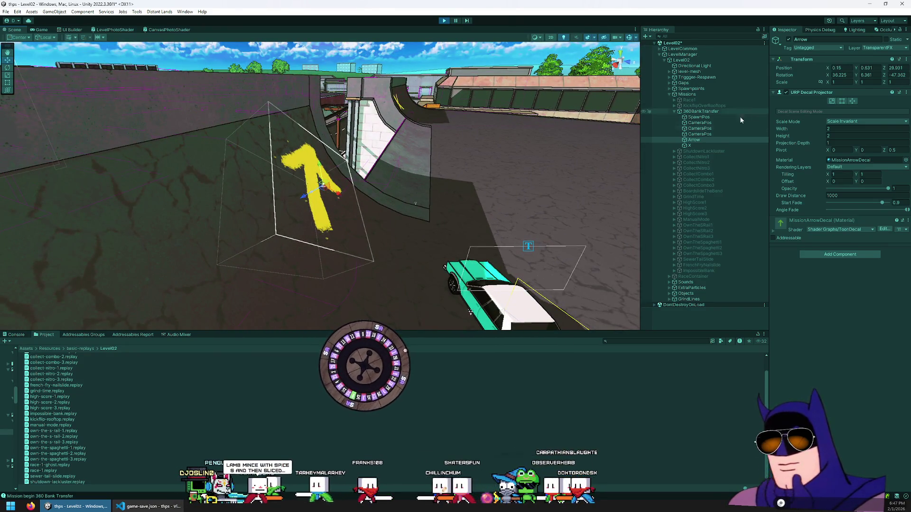
- Frame the X decal, shift it slightly on the ramp, and pan back toward the arrow
{"action": "left_click", "coordinate": [704, 146]}
{"action": "key", "text": "f"}
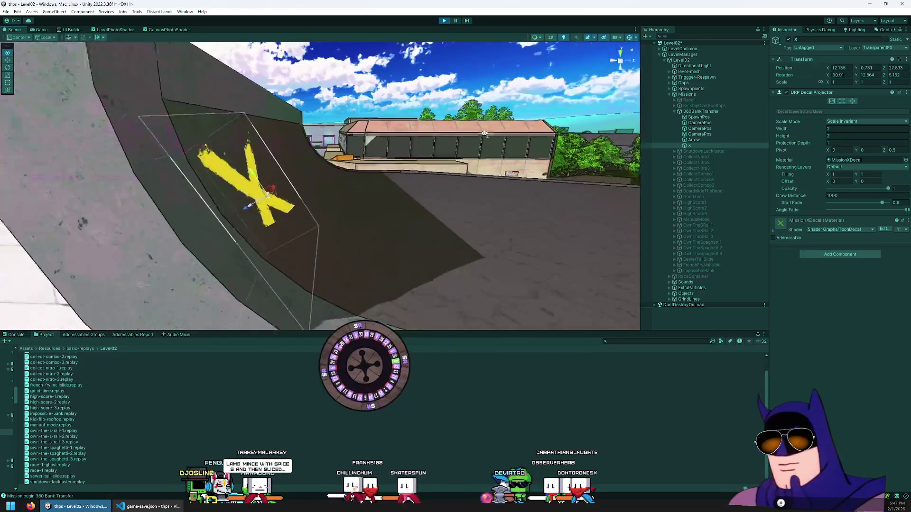
{"action": "left_click", "coordinate": [698, 112]}
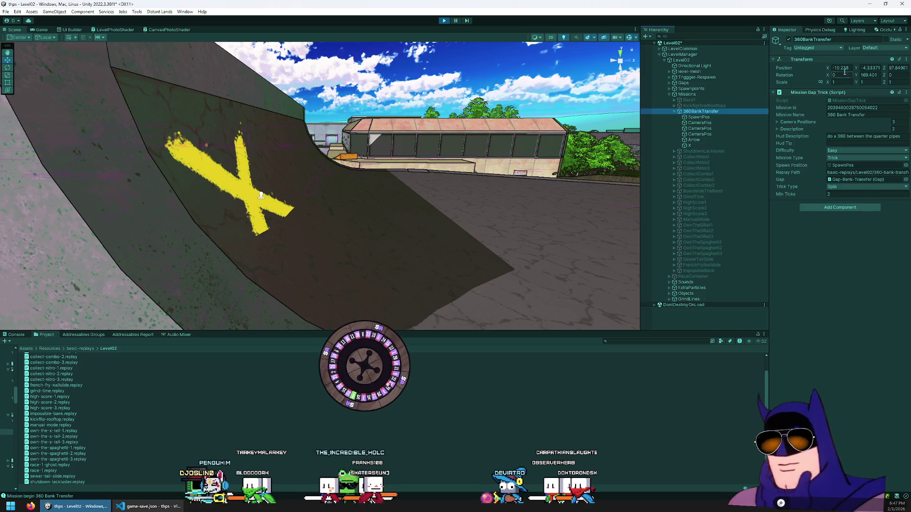
{"action": "left_click", "coordinate": [701, 94]}
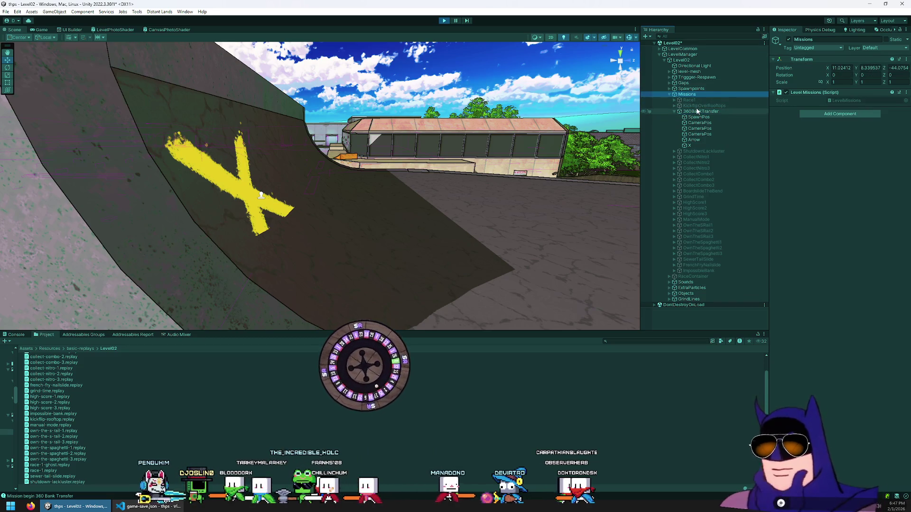
{"action": "left_click", "coordinate": [696, 140]}
{"action": "left_click", "coordinate": [699, 146]}
{"action": "left_click_drag", "start_coordinate": [245, 210], "coordinate": [249, 202]}
{"action": "left_click_drag", "start_coordinate": [350, 133], "coordinate": [246, 149]}
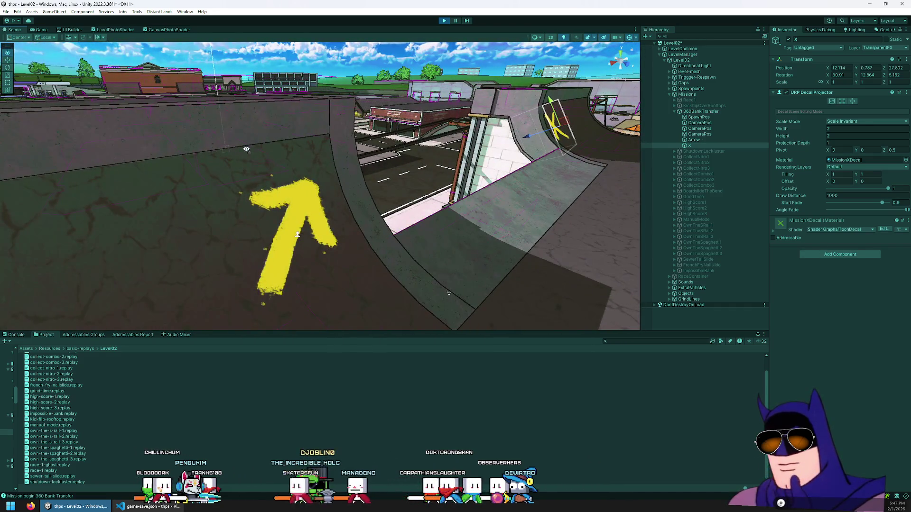
{"action": "left_click", "coordinate": [697, 100]}
- Select, frame and activate KickflipOverRooftops, then fly down to its yellow rooftop X marker
{"action": "left_click", "coordinate": [696, 162]}
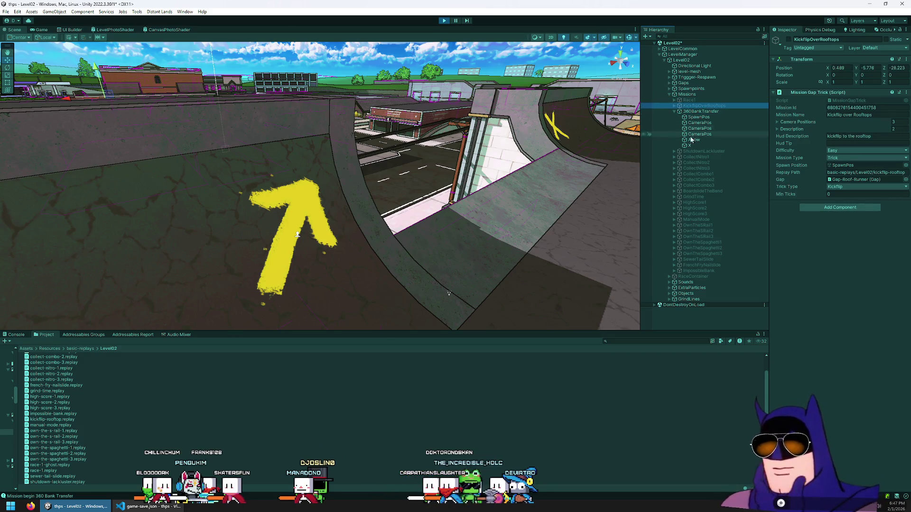
{"action": "left_click", "coordinate": [712, 186]}
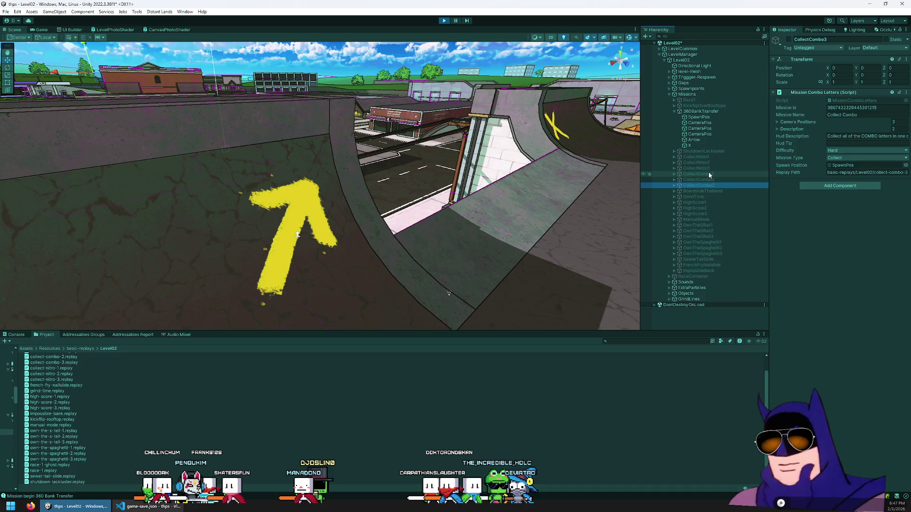
{"action": "left_click", "coordinate": [699, 117]}
{"action": "left_click", "coordinate": [701, 112]}
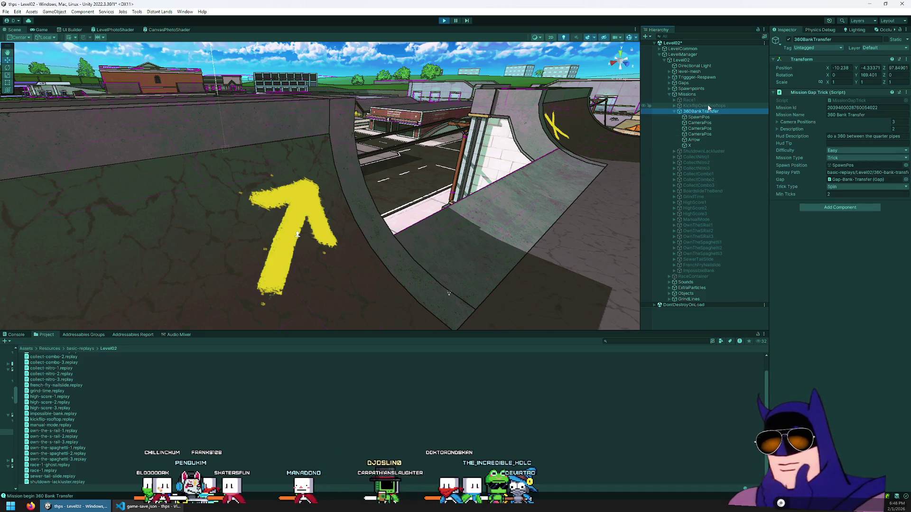
{"action": "left_click", "coordinate": [708, 105]}
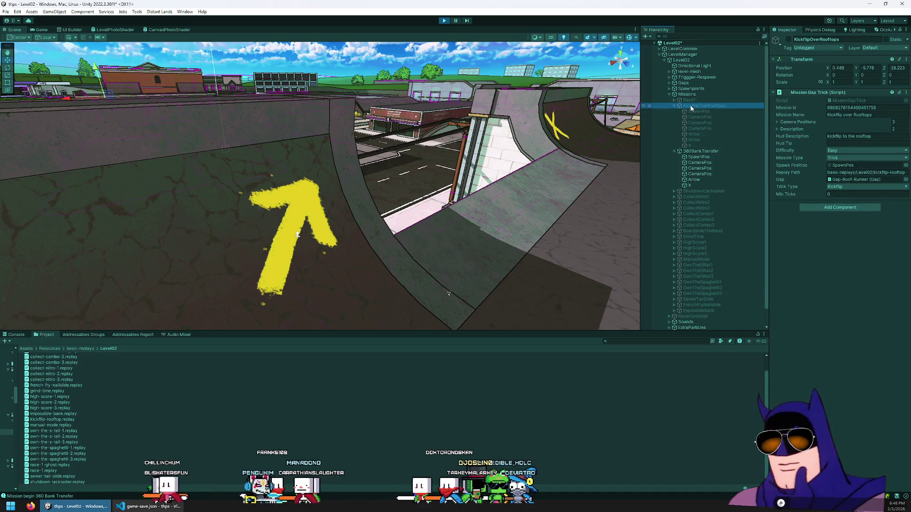
{"action": "right_click", "coordinate": [374, 79]}
{"action": "key", "text": "f"}
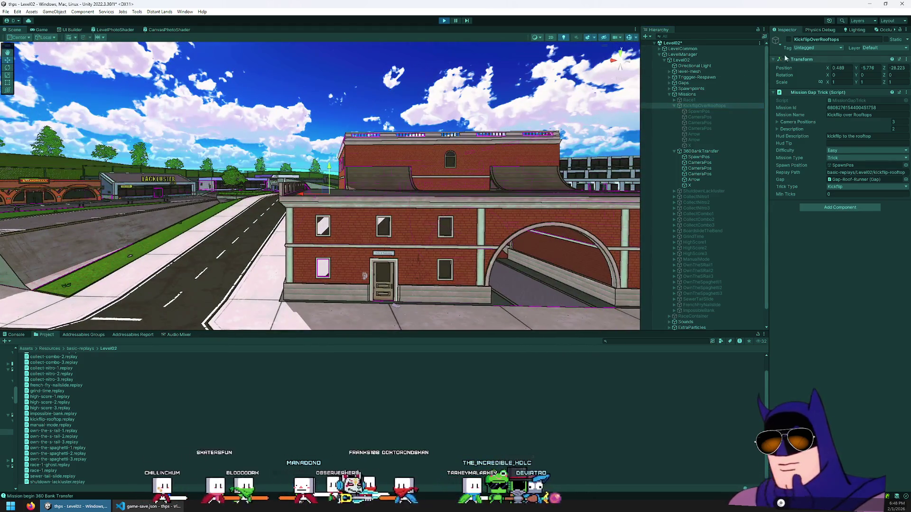
{"action": "left_click", "coordinate": [788, 40]}
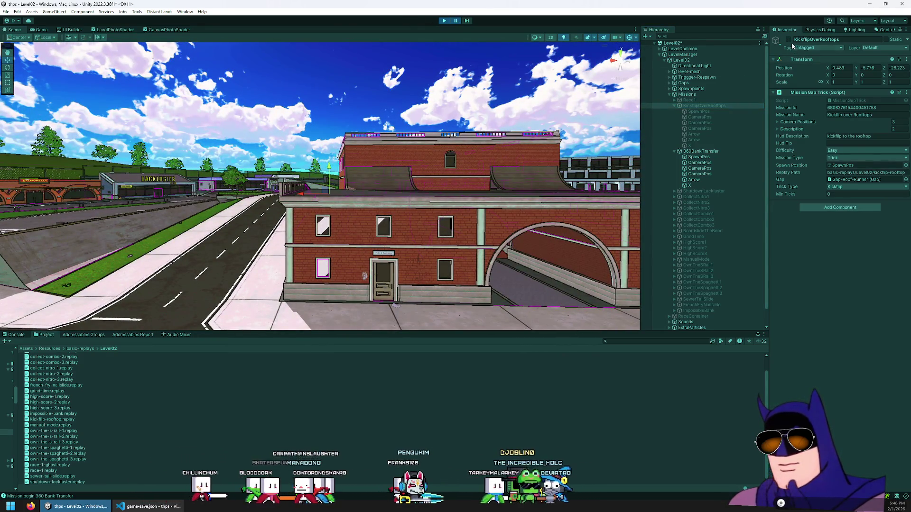
{"action": "mouse_move", "coordinate": [506, 137]}
{"action": "left_mouse_down"}
{"action": "mouse_move", "coordinate": [433, 225]}
{"action": "mouse_move", "coordinate": [598, 214]}
{"action": "mouse_move", "coordinate": [636, 190]}
{"action": "left_mouse_up"}
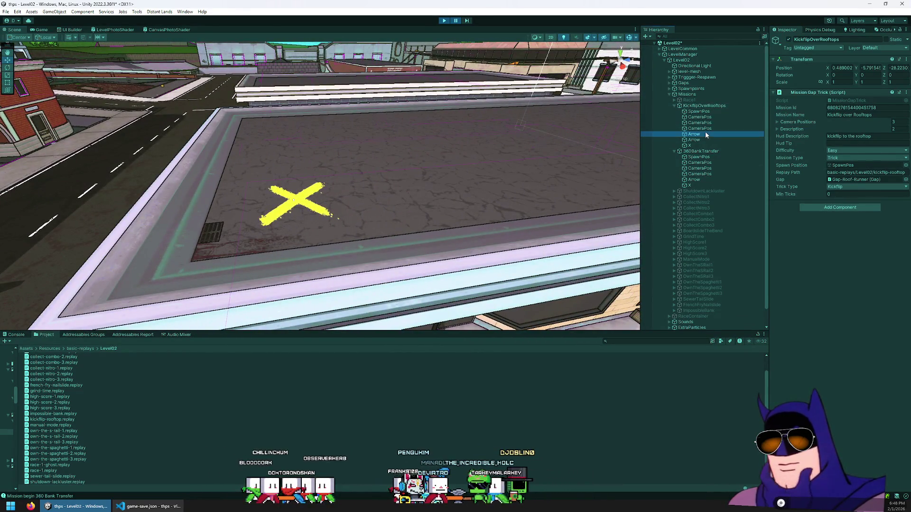